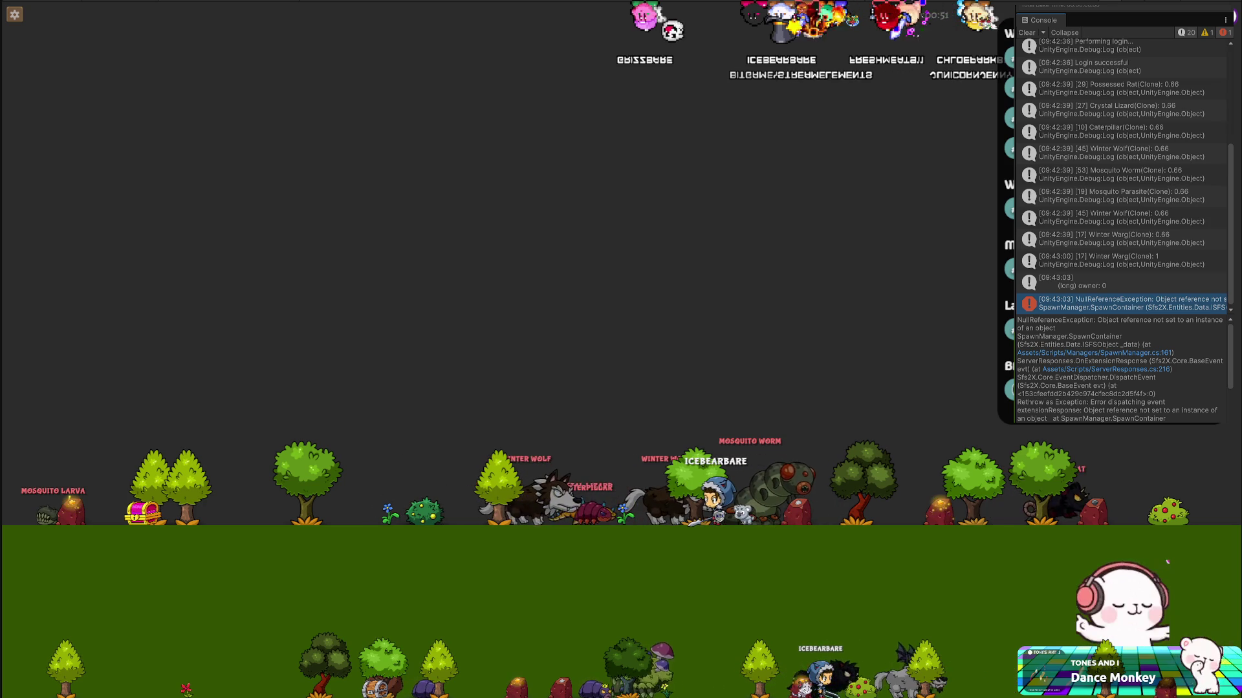
Step: Complete line 161 as _enemy.GetComponent<Animator>().runtimeAnimatorController for the corpse container
text(GetComponent)
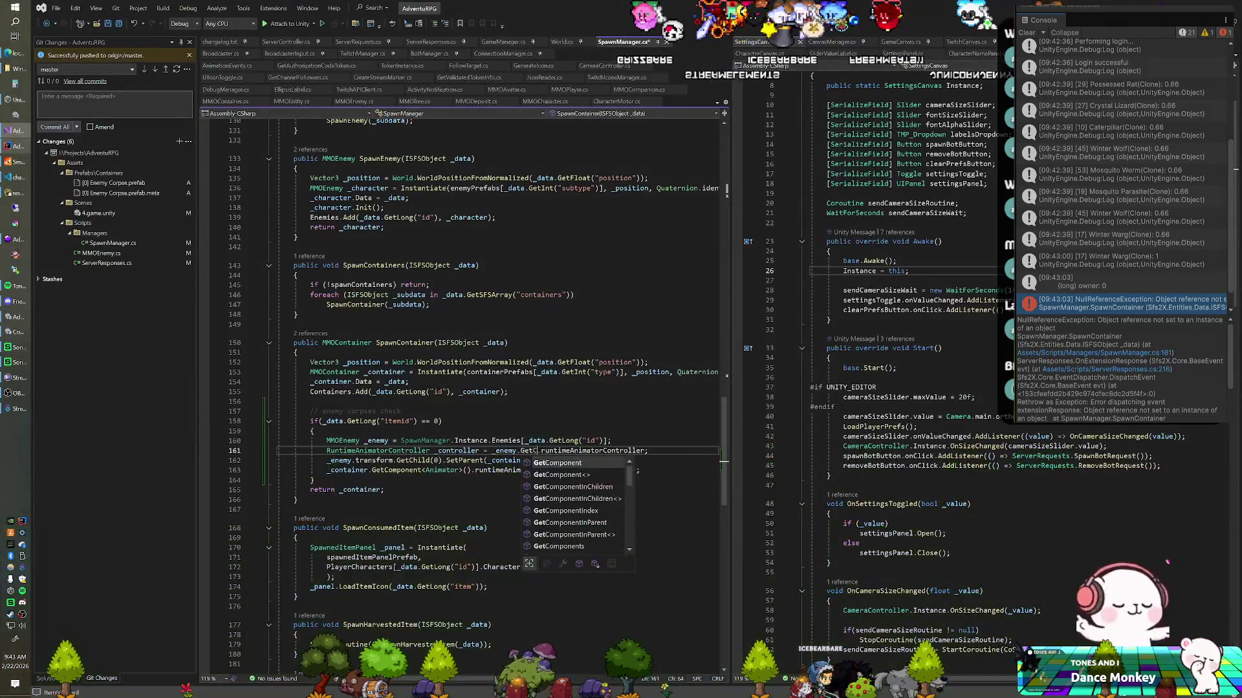
text(<Animato)
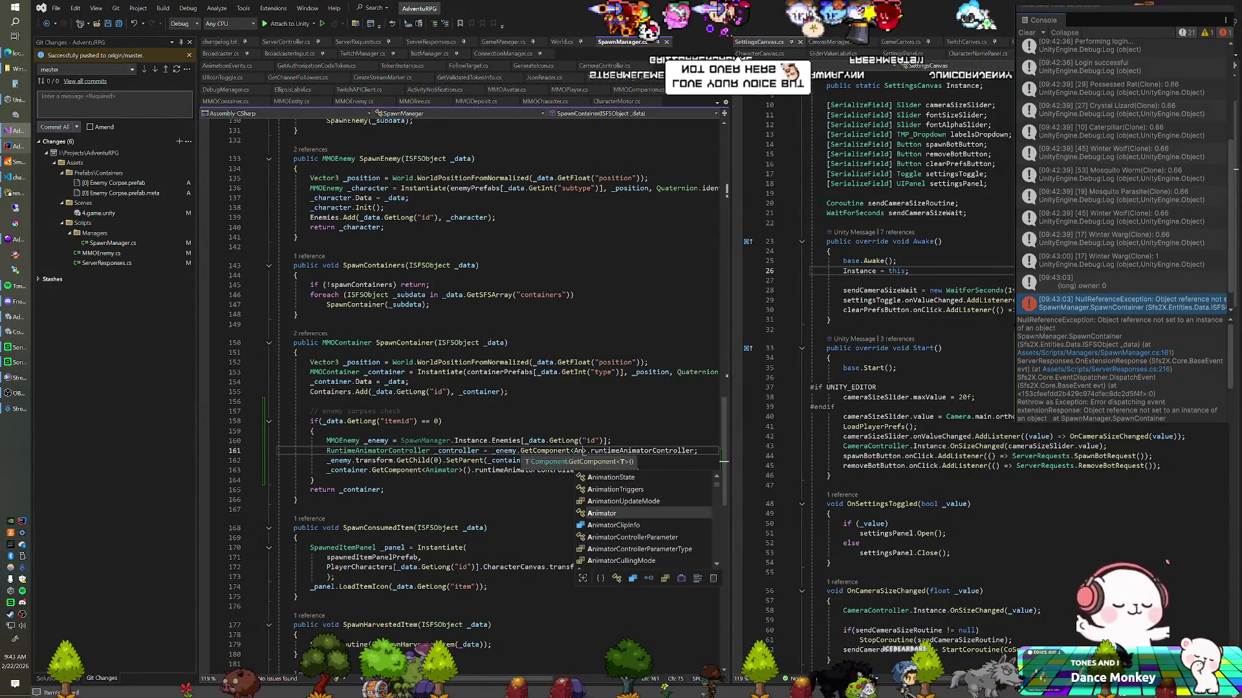
text(r>())
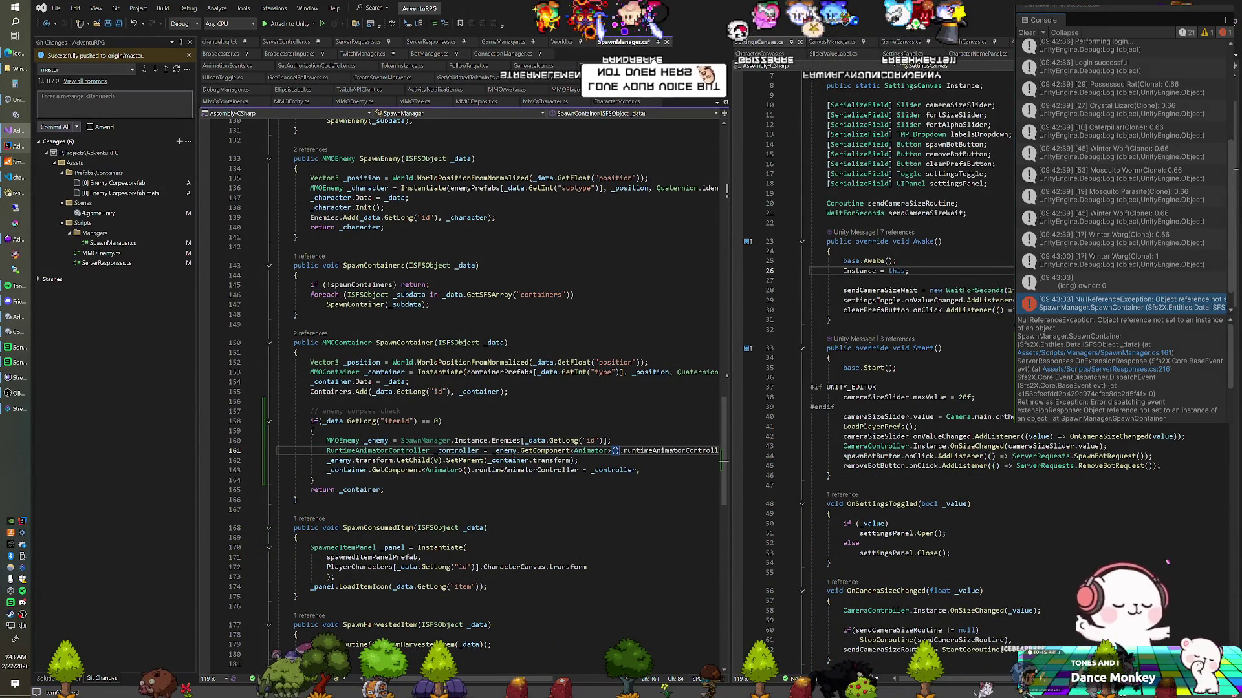
key(alt+Tab)
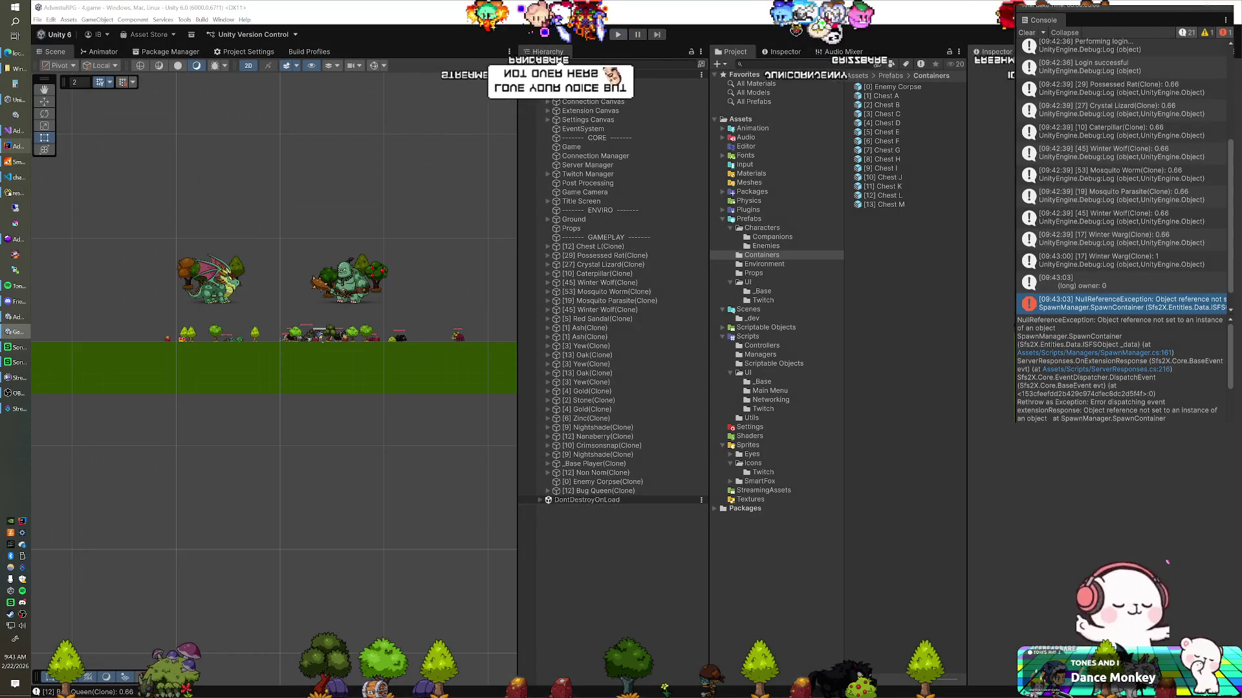
click(10, 133)
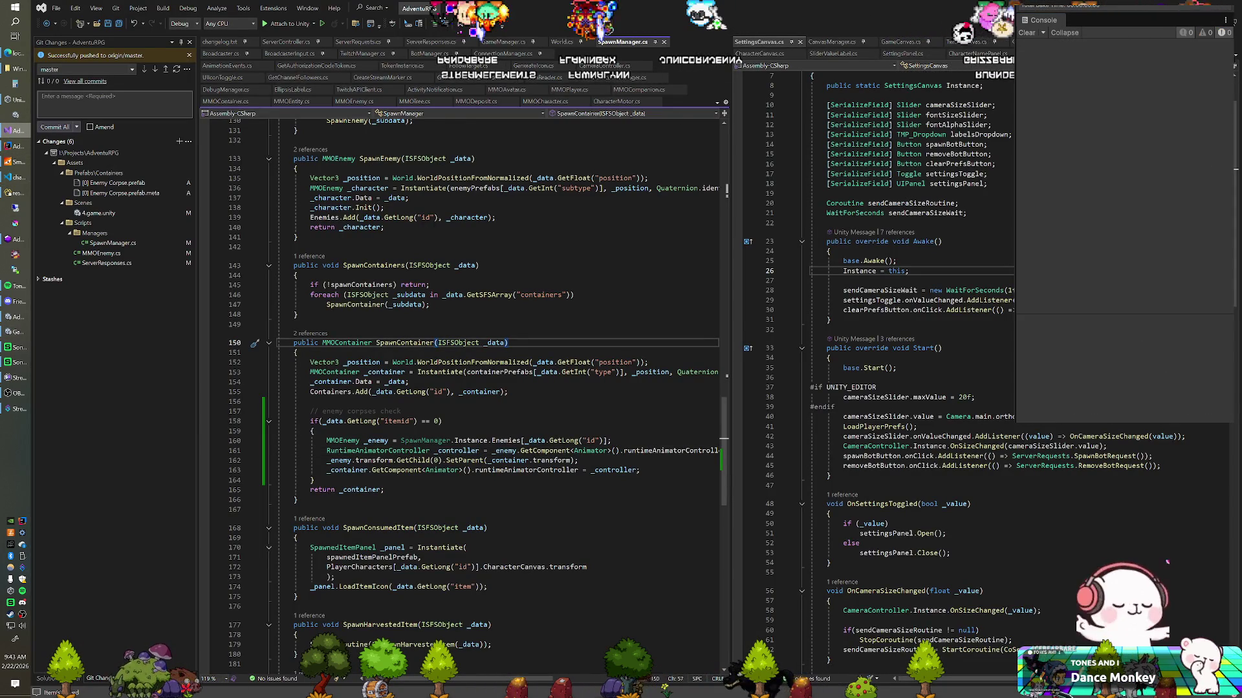
Step: Let Unity reload the scripts, play-test killing enemies, and select the newest console error
key(alt+Tab)
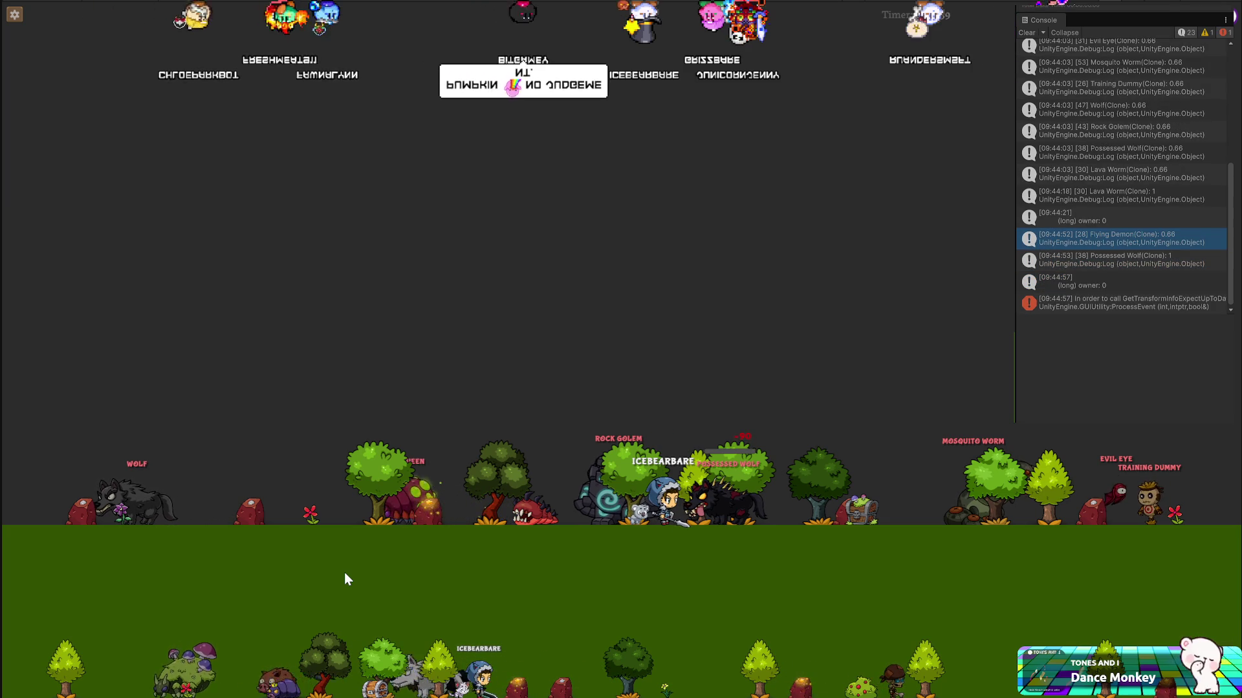
click(1067, 306)
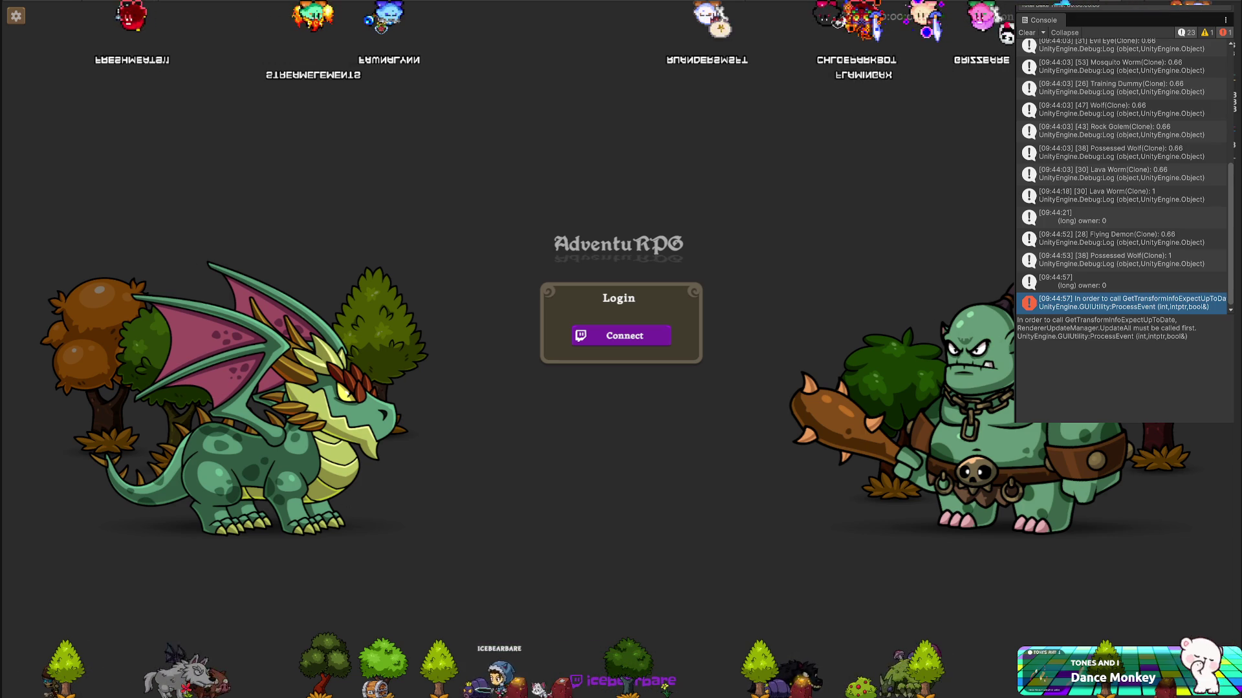
Step: Exit Play mode after reading the console error's stack trace
key(ctrl+p)
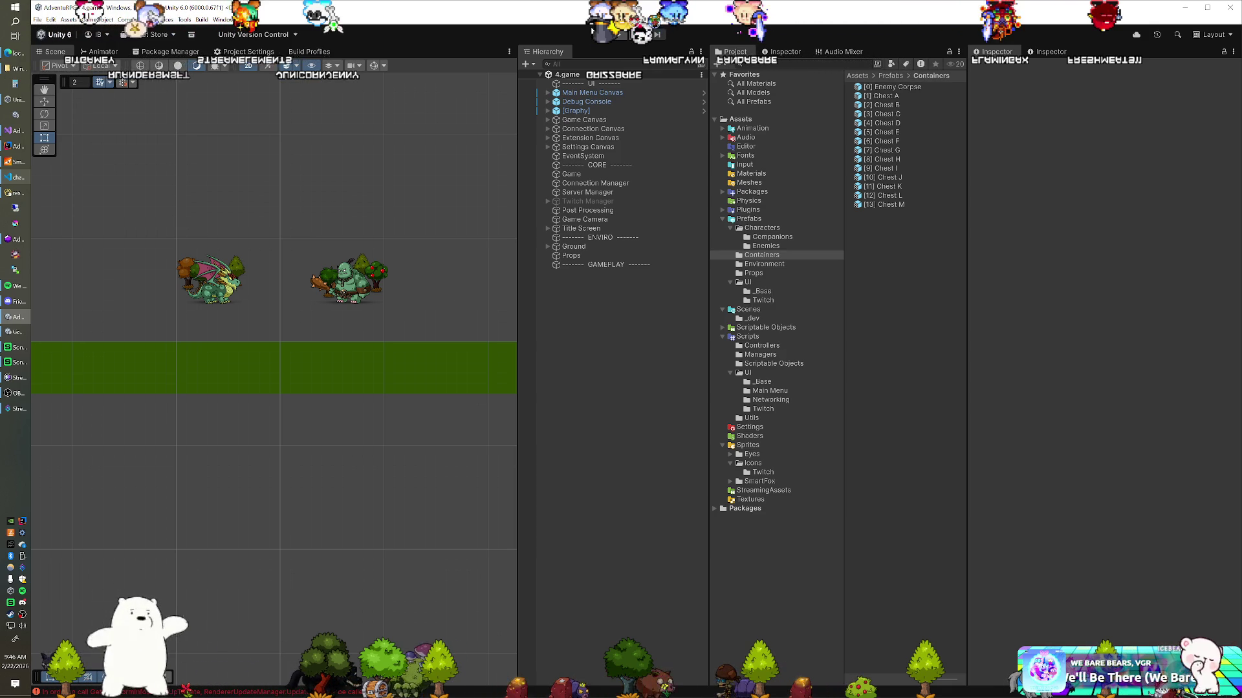
Step: Play the game and confirm the Enemy Corpse clone has the Wolf animator controller, then return to Visual Studio
click(619, 35)
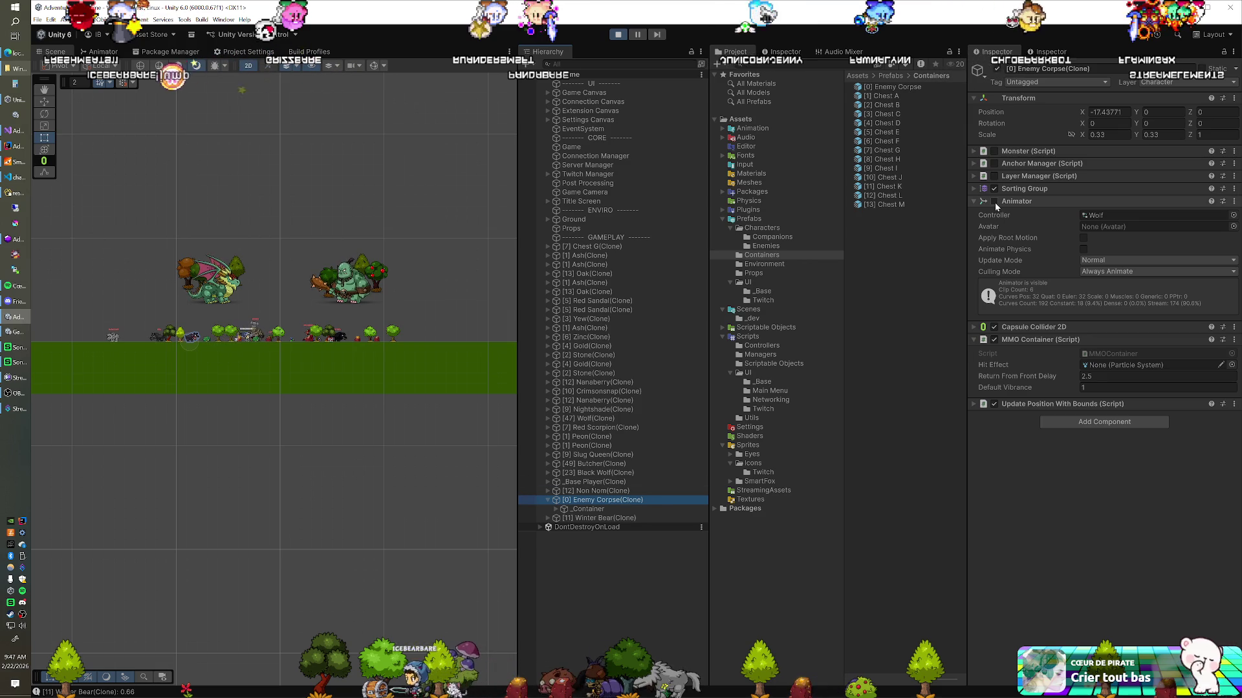
key(ctrl+p)
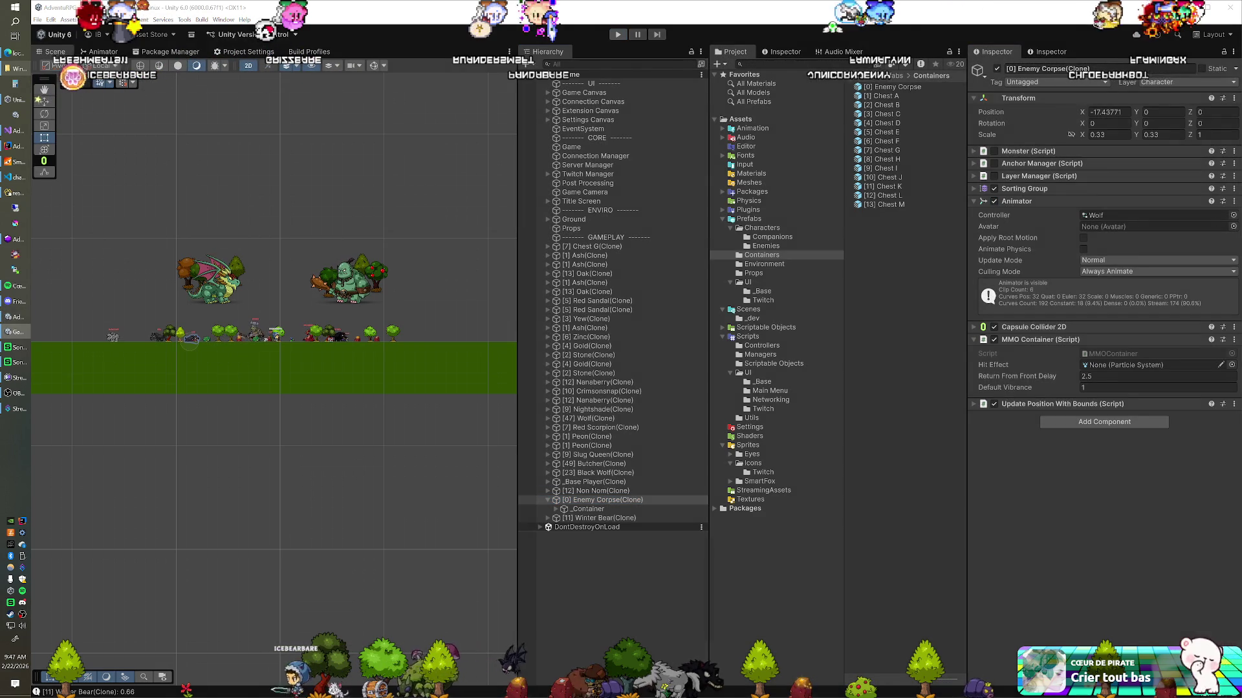
click(24, 133)
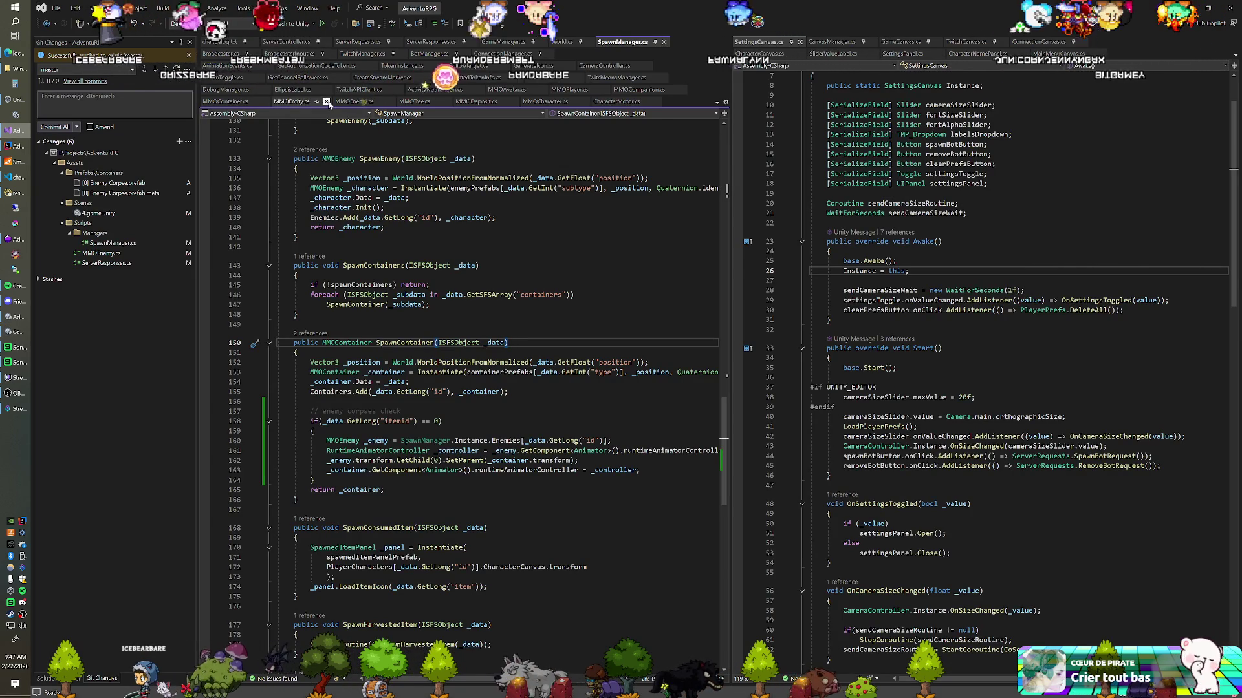
Step: Navigate from MMOEnemy.cs's SpawnContainer call on line 216 to its method definition
click(354, 102)
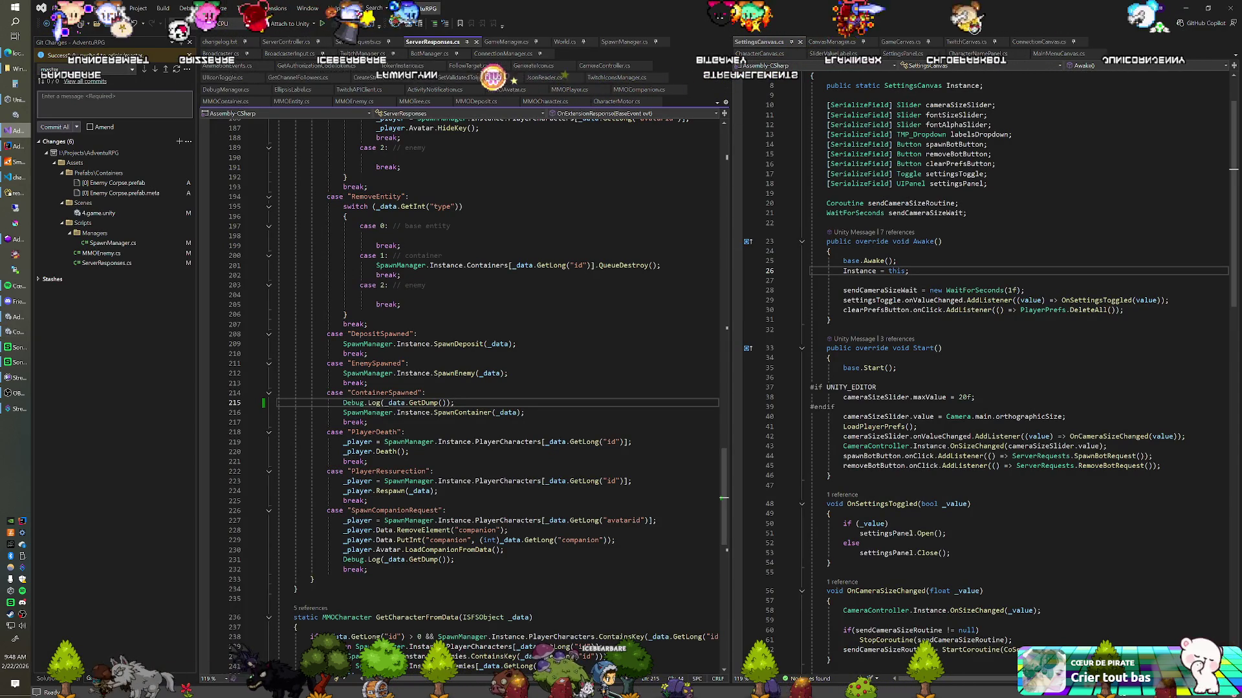
click(467, 412)
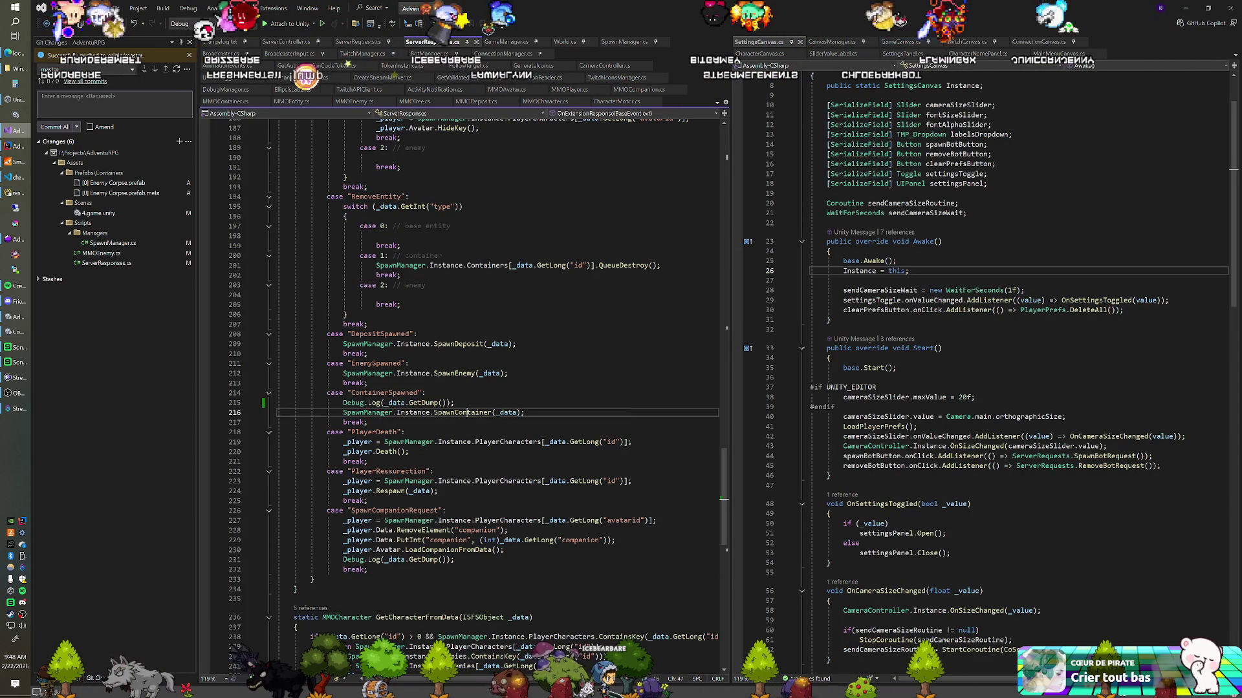
right_click(467, 412)
click(510, 465)
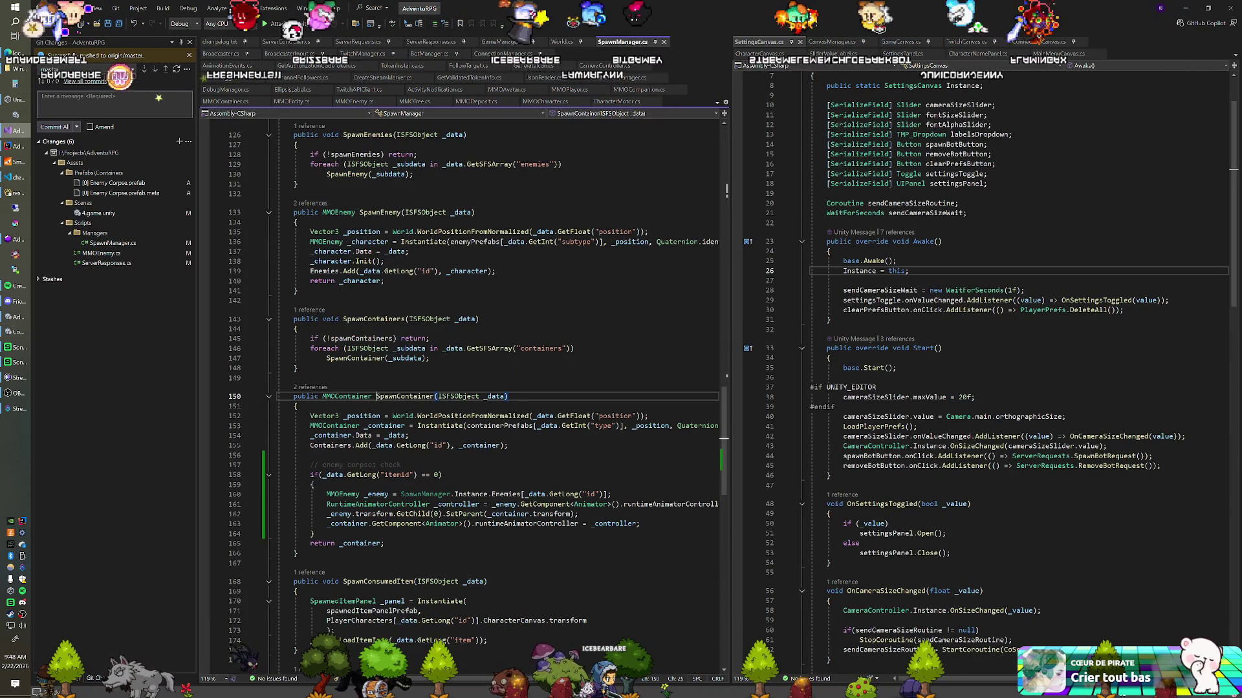
Step: Get the container's Animator as _anim, assign it the enemy's controller, and set _anim.enabled = true
click(640, 524)
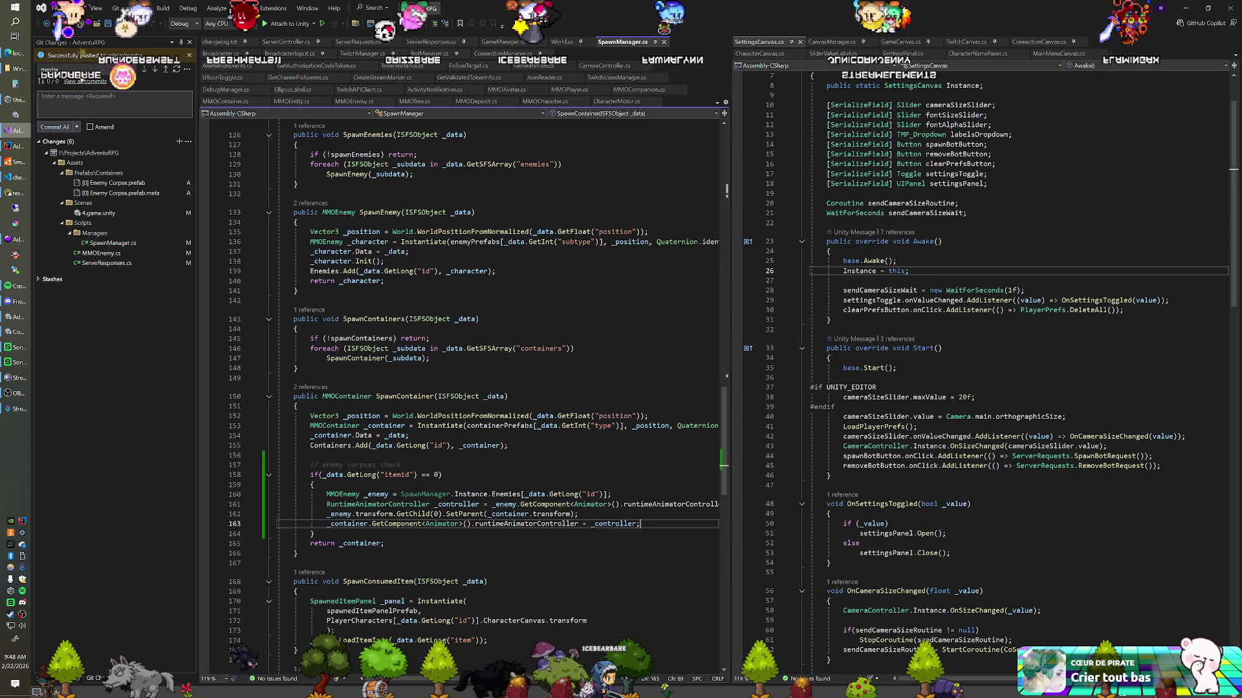
key(Return)
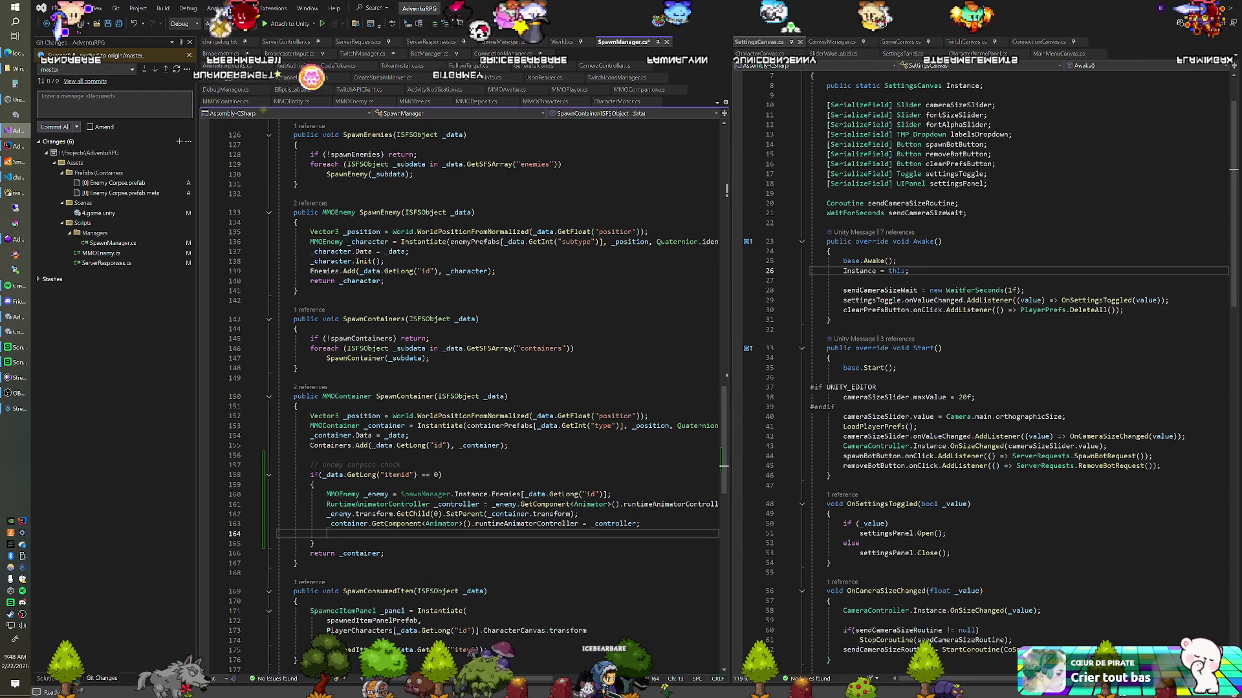
click(327, 514)
key(Return)
text(Animato)
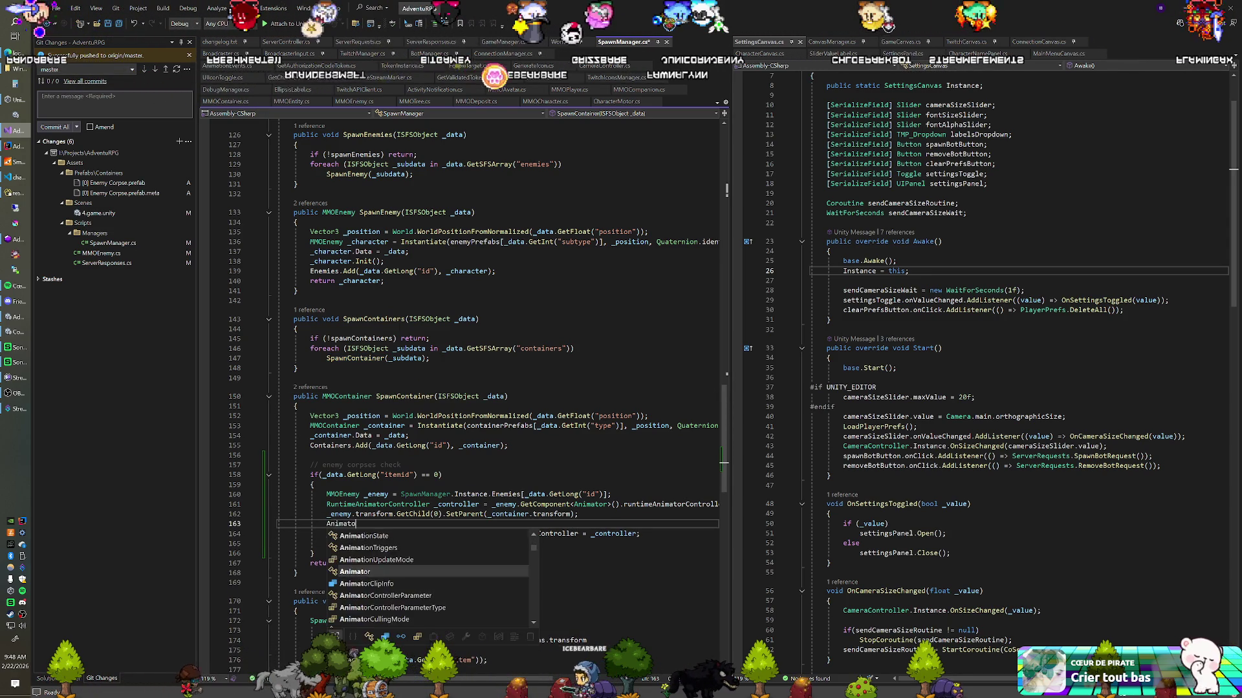
text(r _anim = _containe)
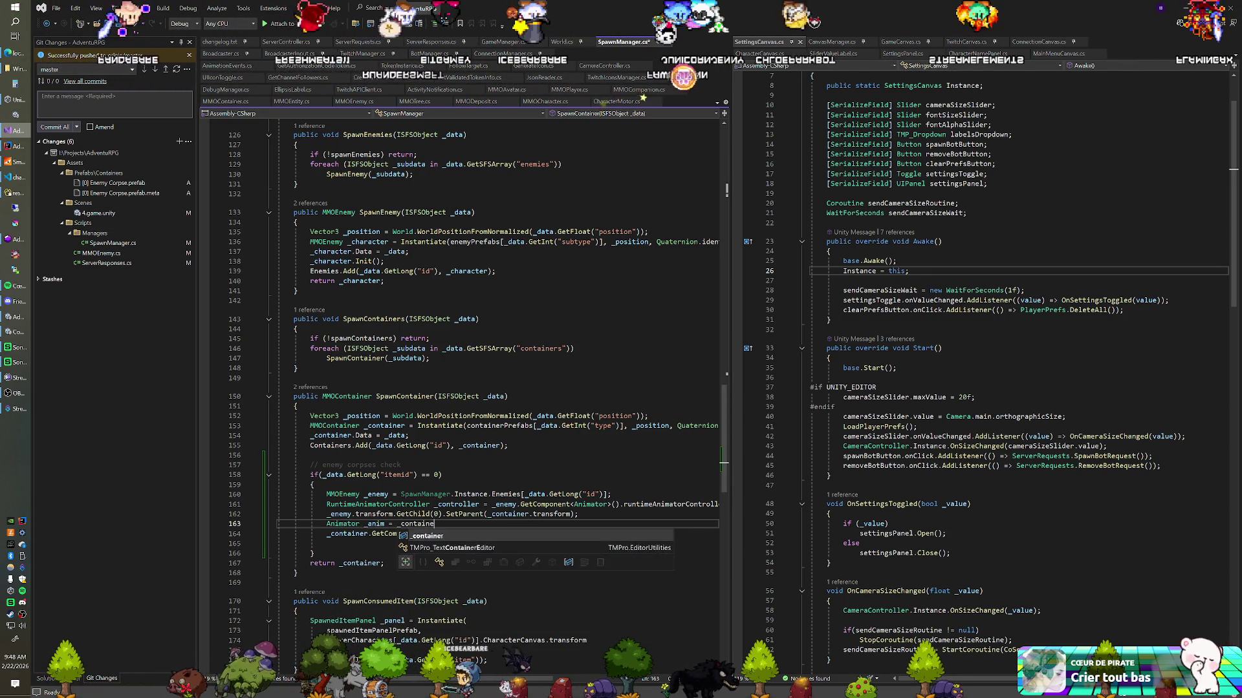
text(r.GetComponent<Animator>();)
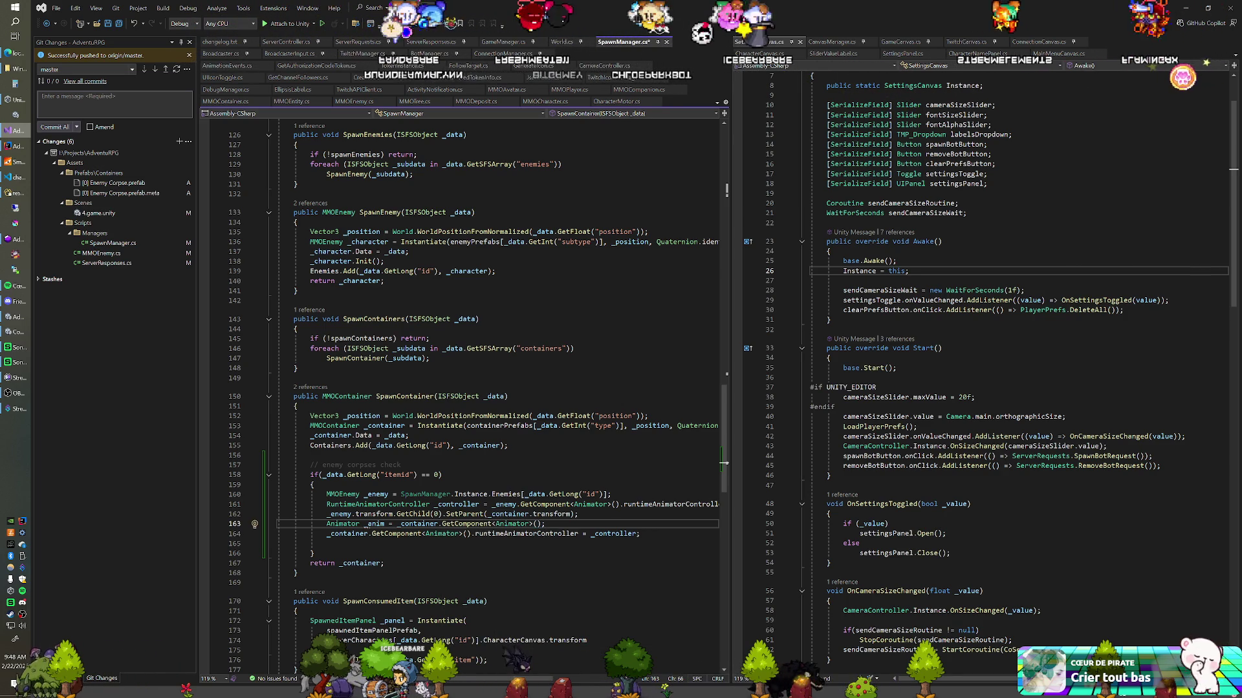
drag(327, 533, 472, 534)
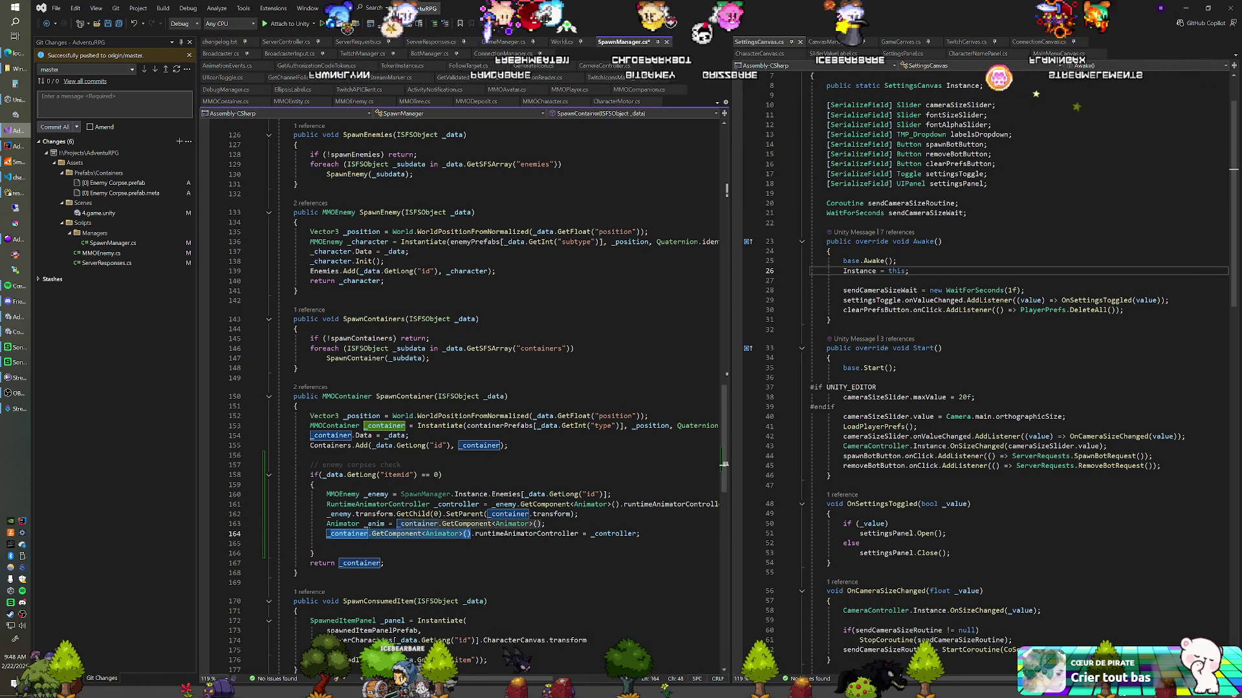
text(_ani)
click(326, 543)
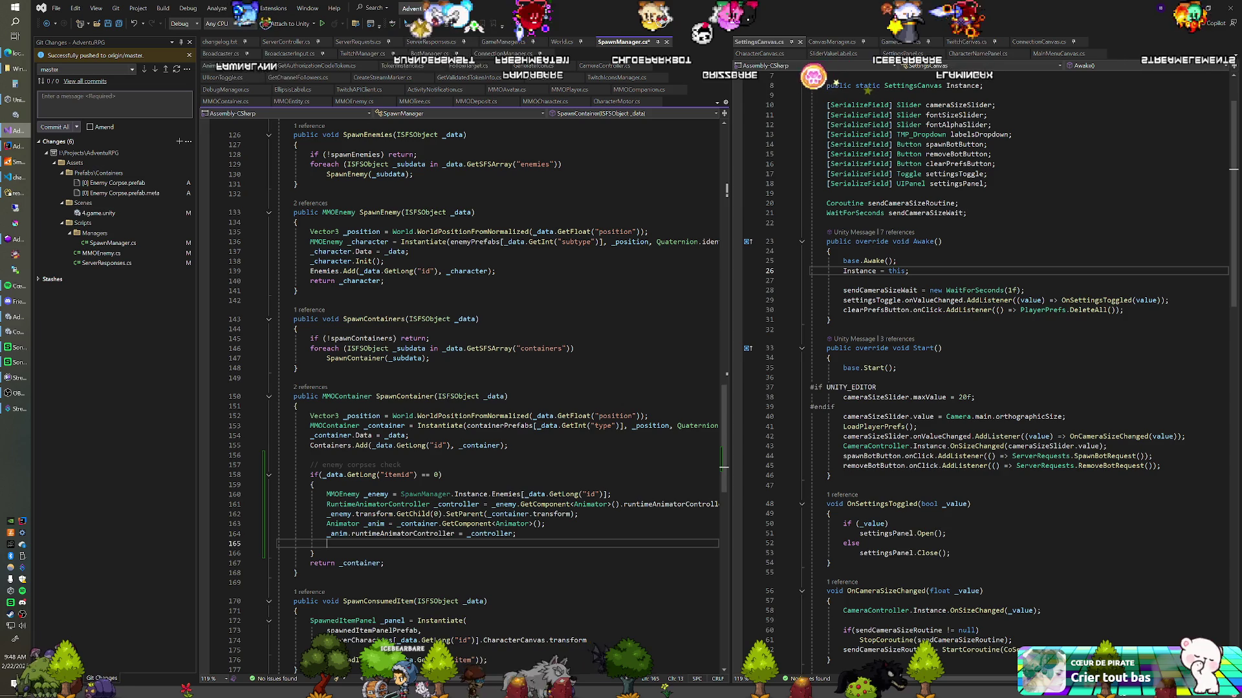
text(_anim.e)
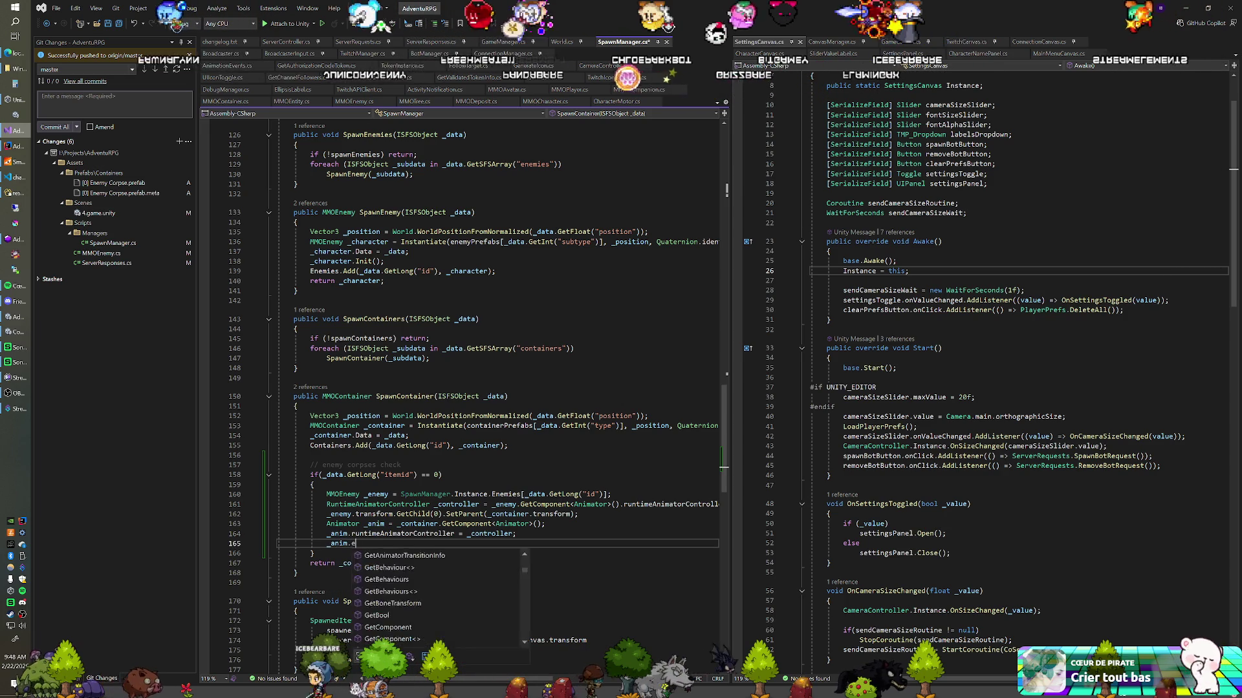
text(nabled = true;)
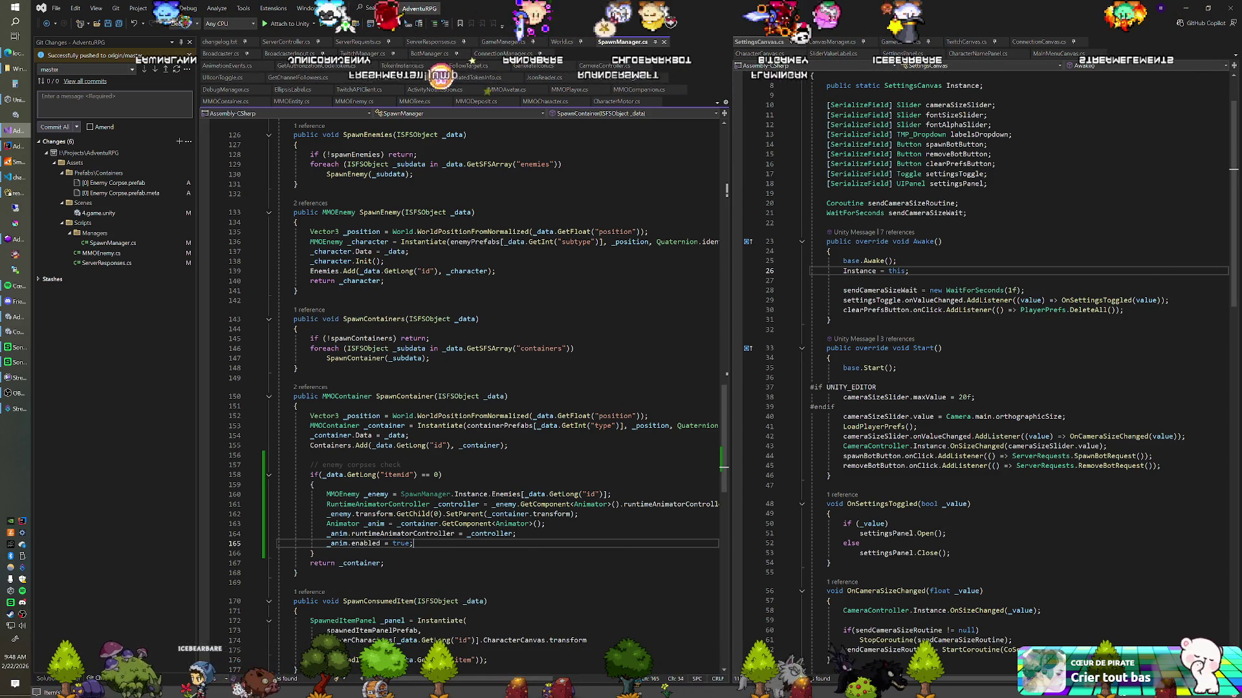
key(alt+Tab)
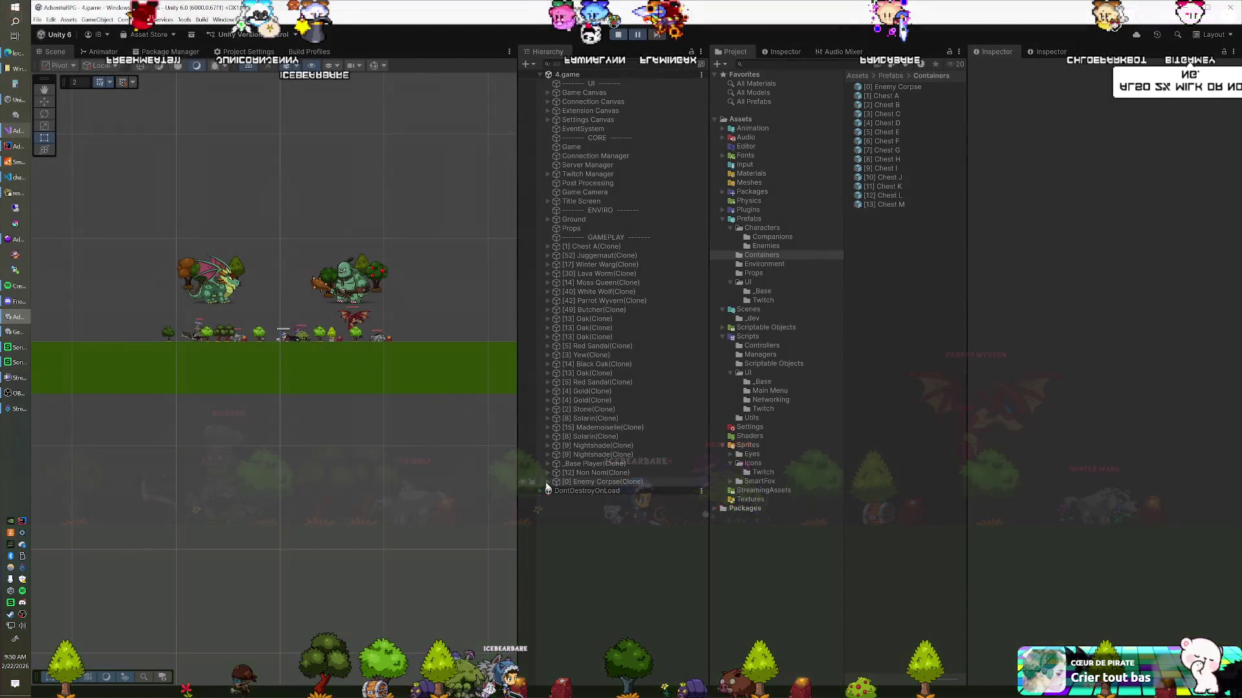
Step: Inspect [0] Enemy Corpse(Clone)'s _Container and expand Body to see head, legs and tail, then stop the game
click(581, 484)
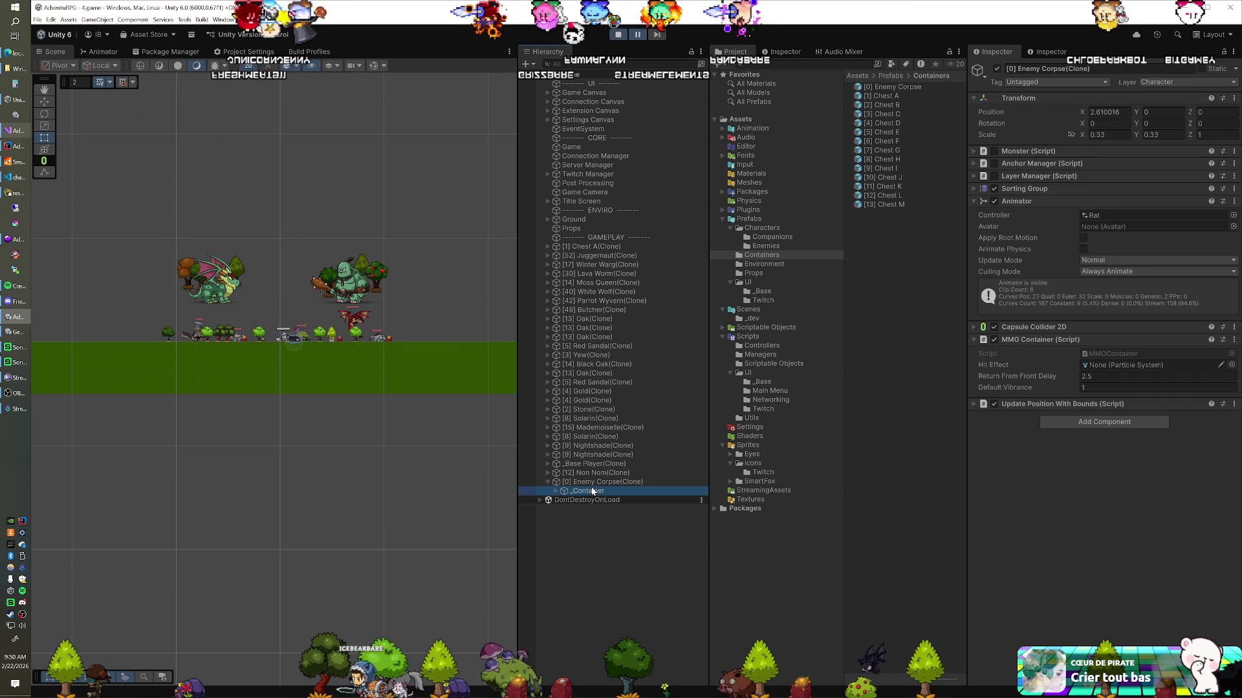
click(585, 492)
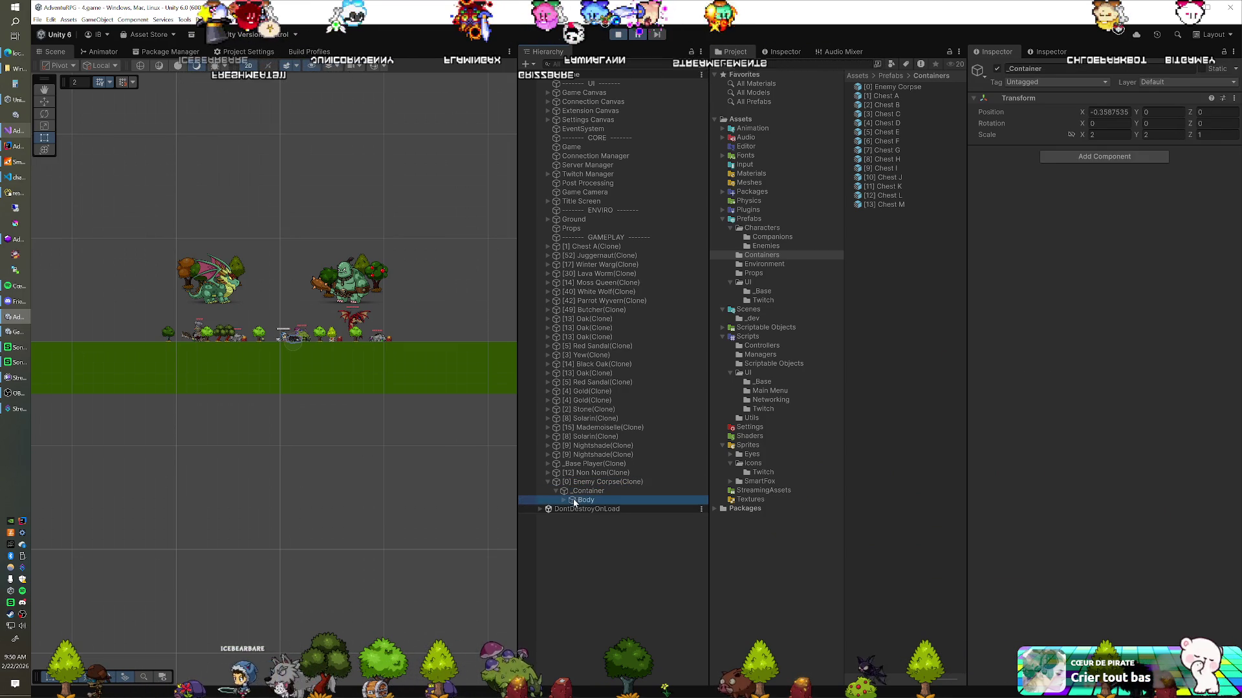
click(564, 501)
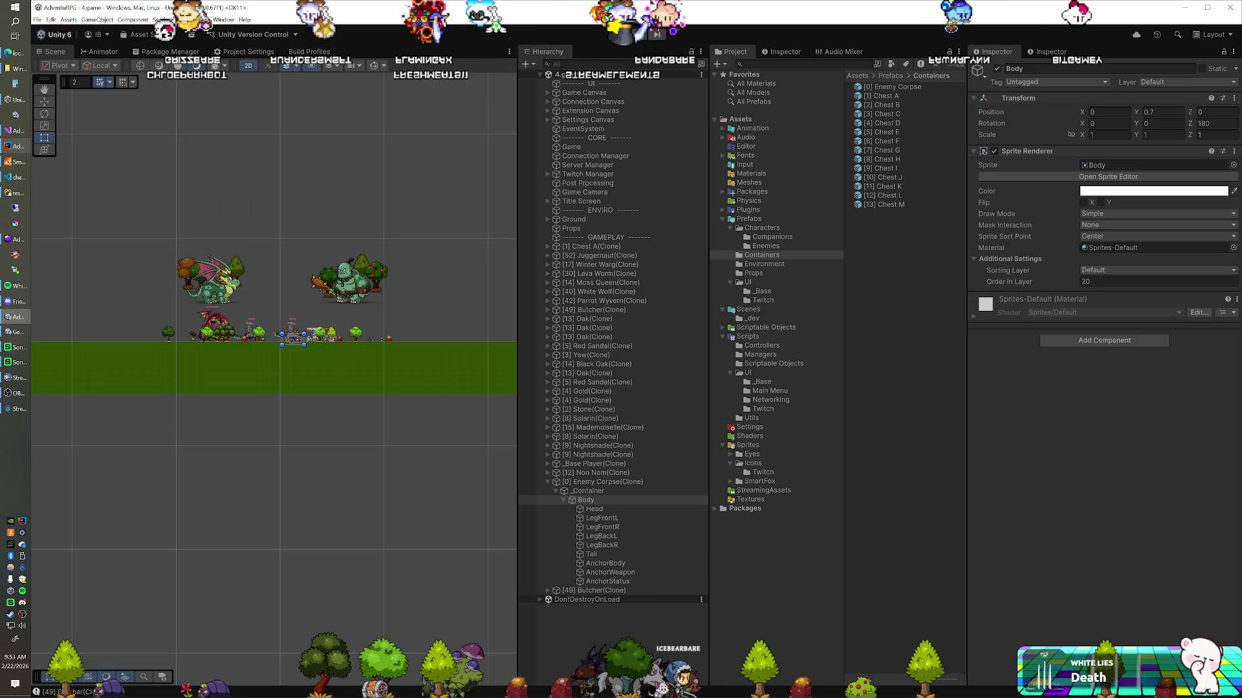
click(619, 36)
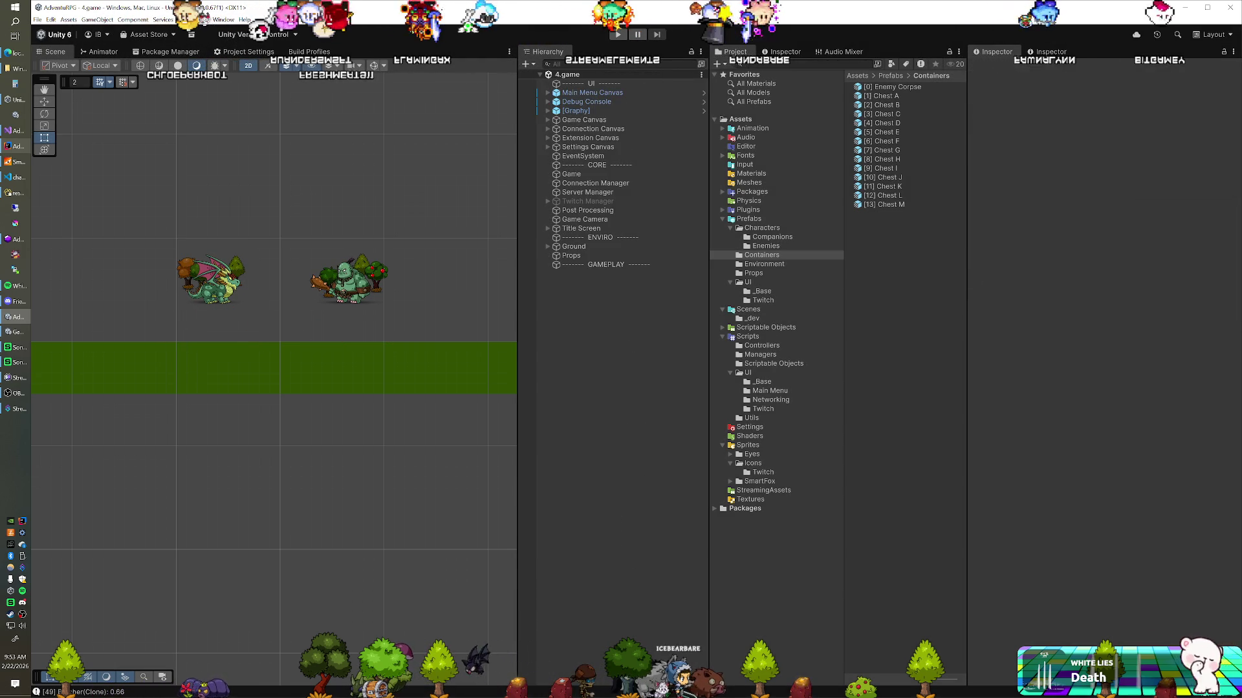
Step: Save changelog.txt and commit all changes locally with the message v0.9.3j
click(18, 131)
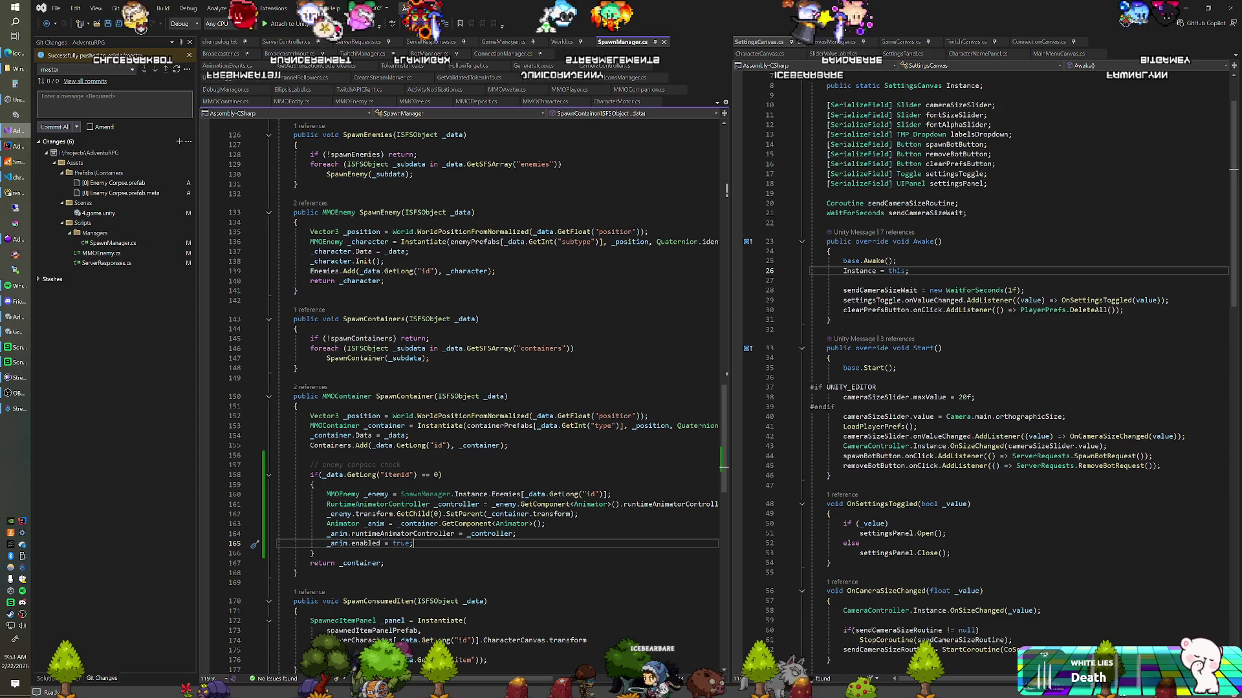
click(295, 113)
key(shift+Home)
key(ctrl+s)
click(77, 100)
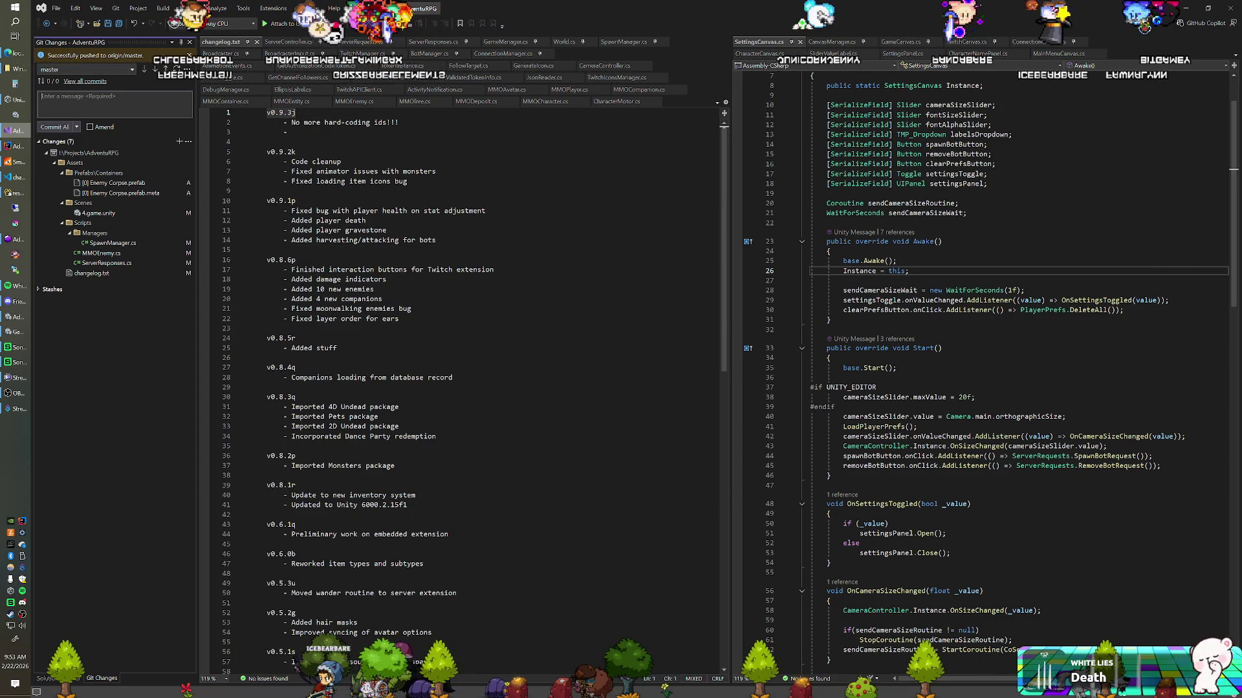
click(55, 128)
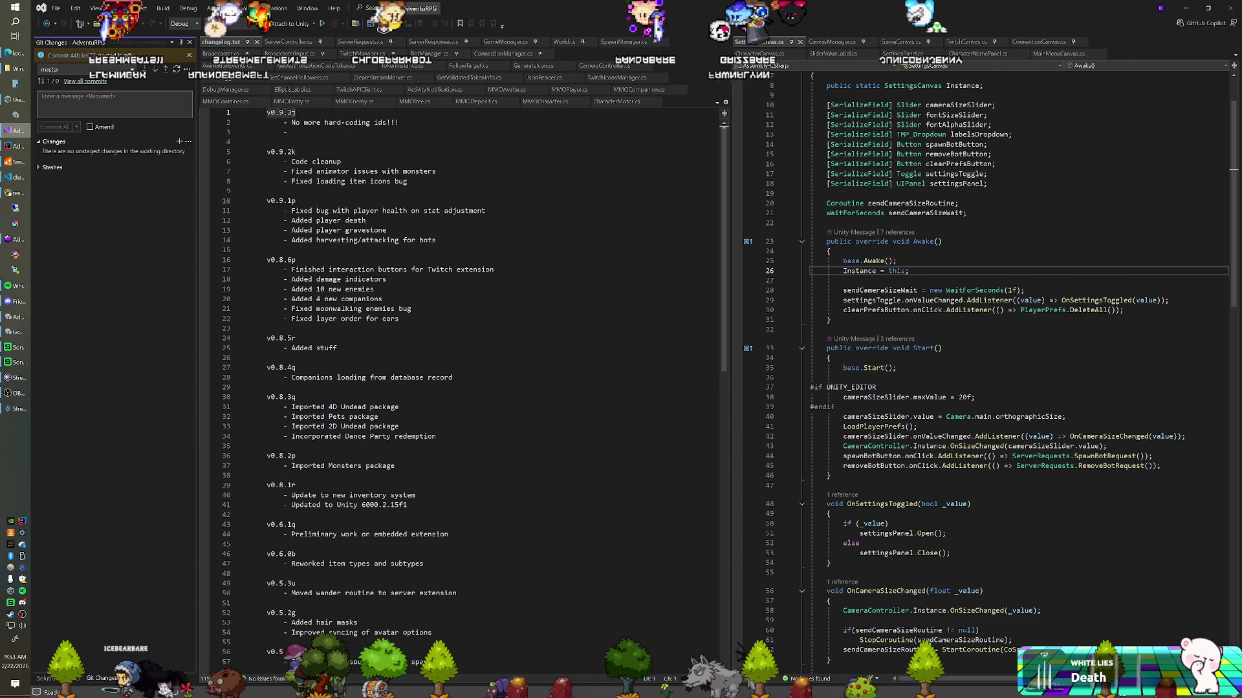
click(283, 191)
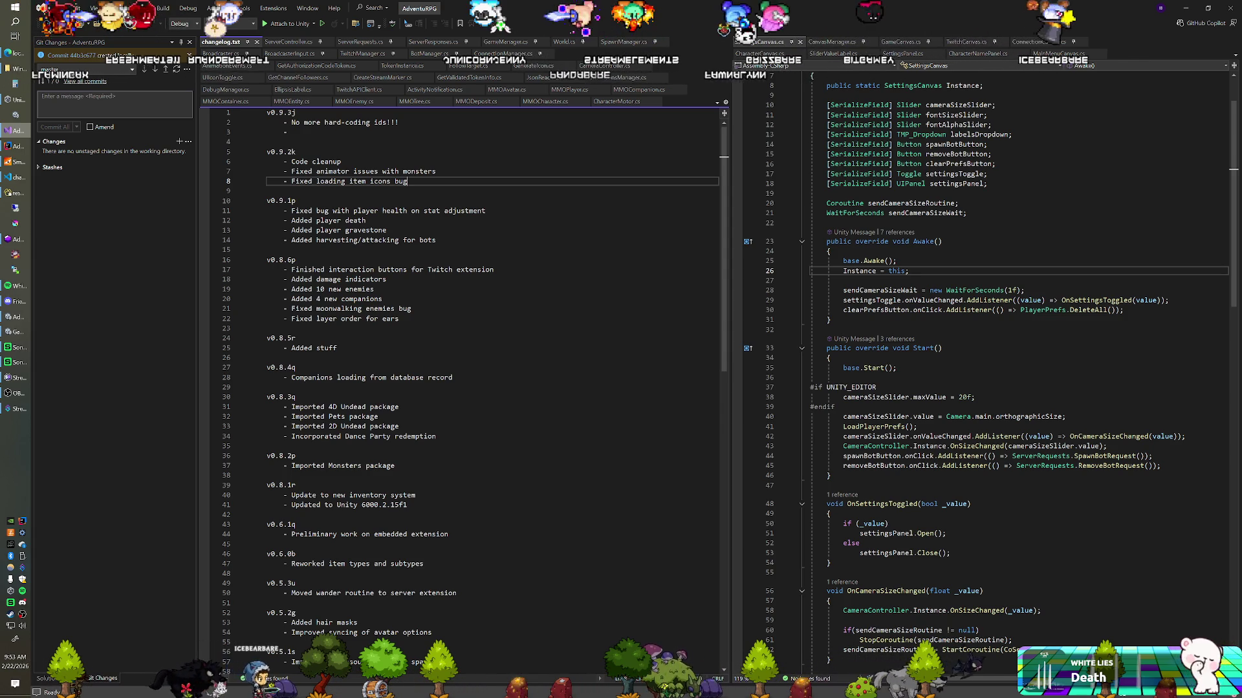
Step: Switch from changelog.txt back to the Unity editor with Alt+Tab
key(alt+Tab)
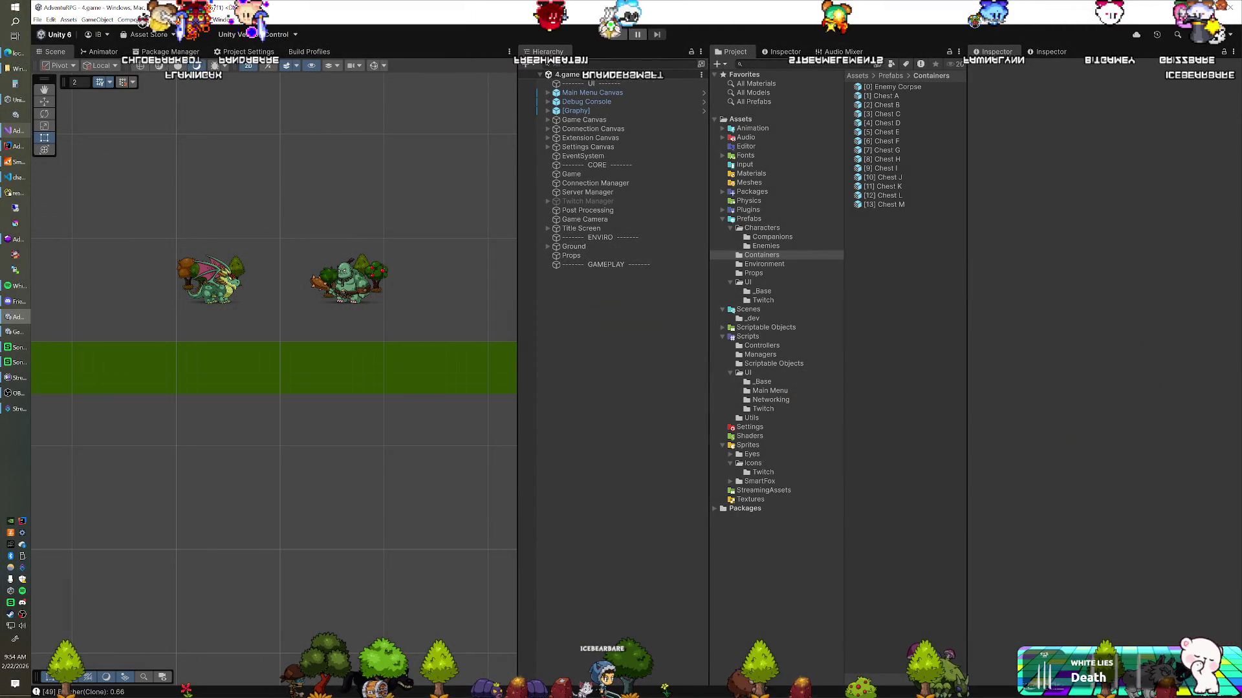
Step: Play-test the corpse animations in the game scene, then stop and switch to IntelliJ IDEA
click(619, 34)
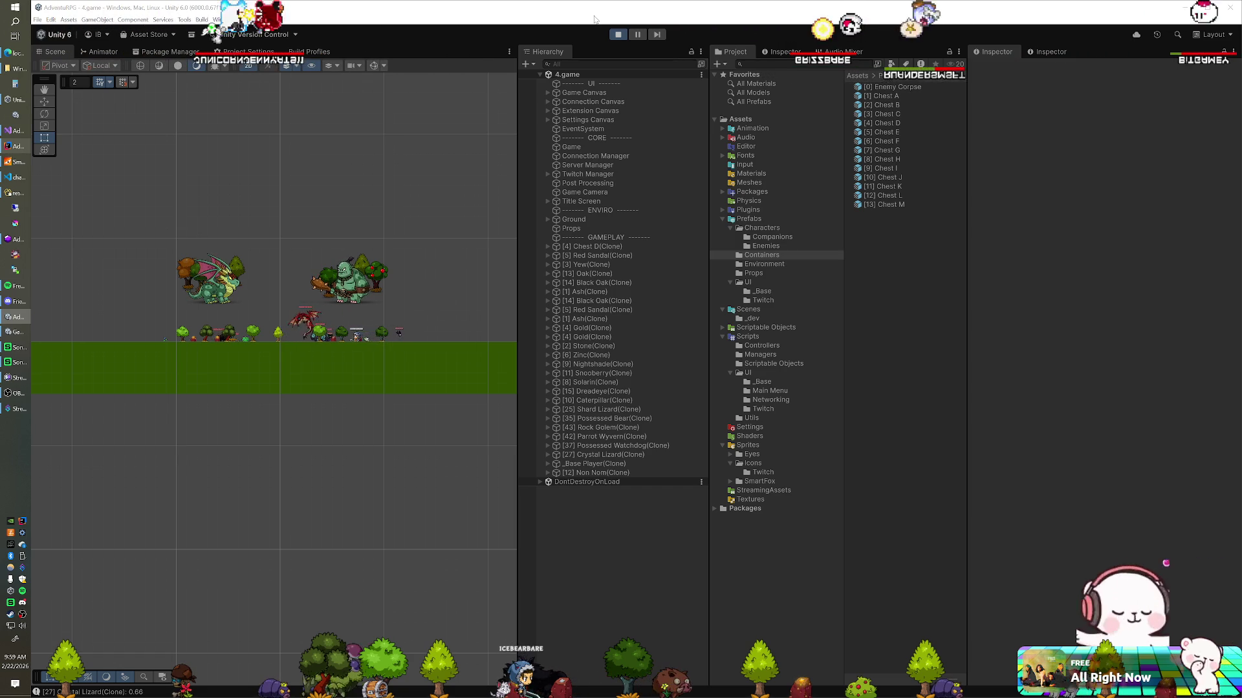
key(ctrl+p)
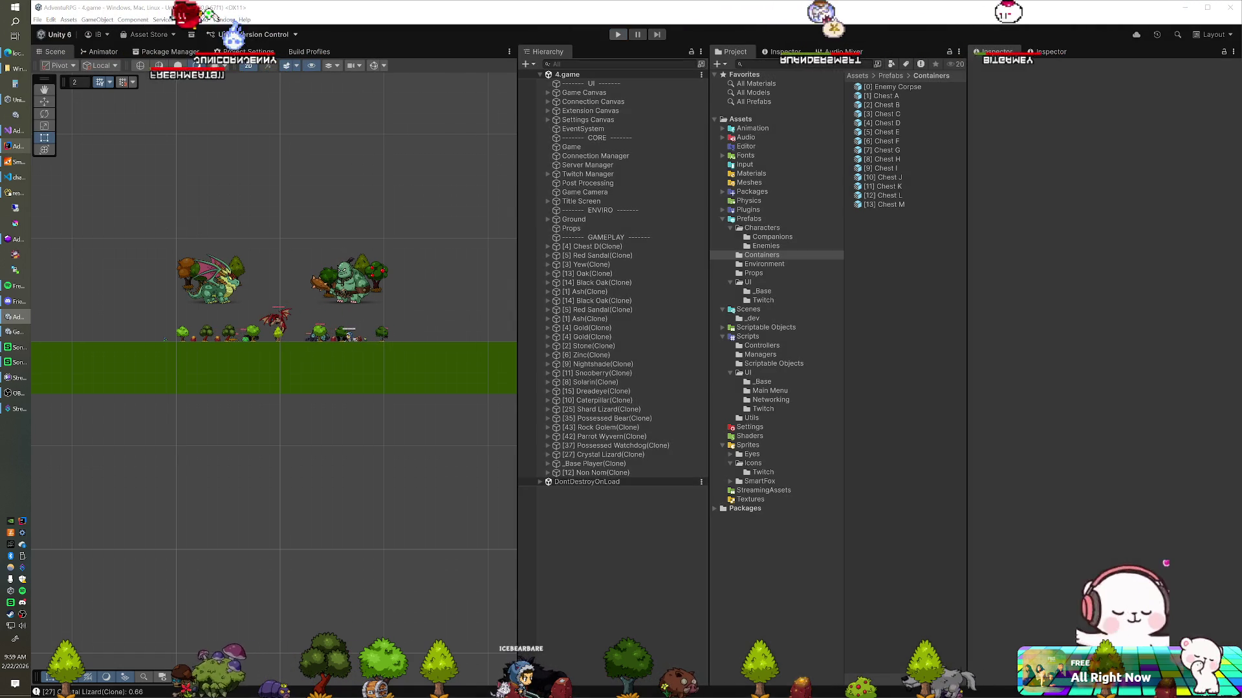
click(19, 148)
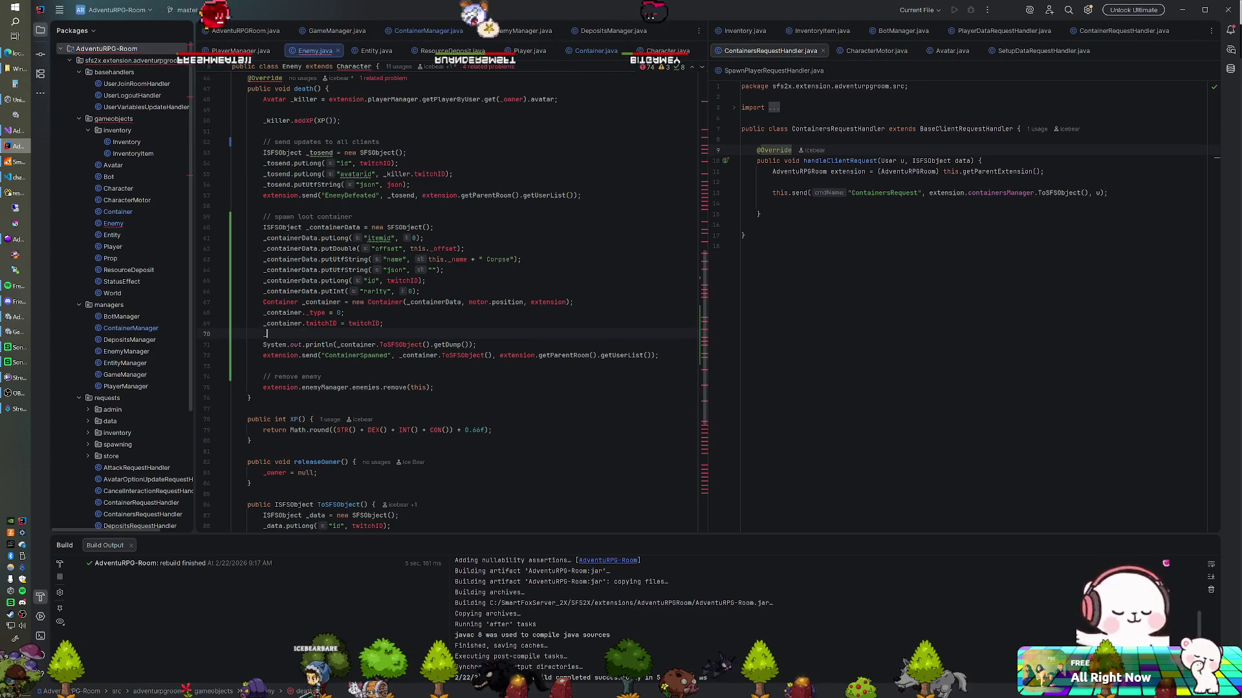
Step: Add _container.trySetOwner(_killer.player.user) after the container's id assignment in death()
key(Return)
text(_container.set)
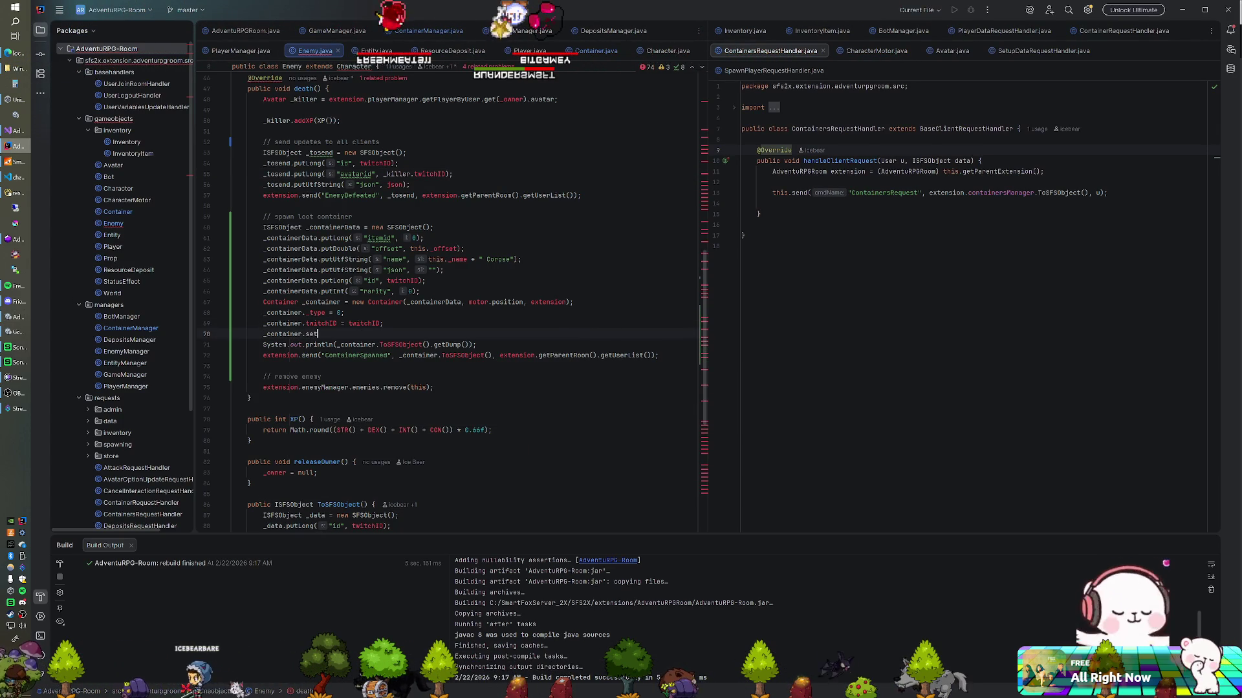
key(BackSpace)
key(BackSpace)
key(BackSpace)
text(owner)
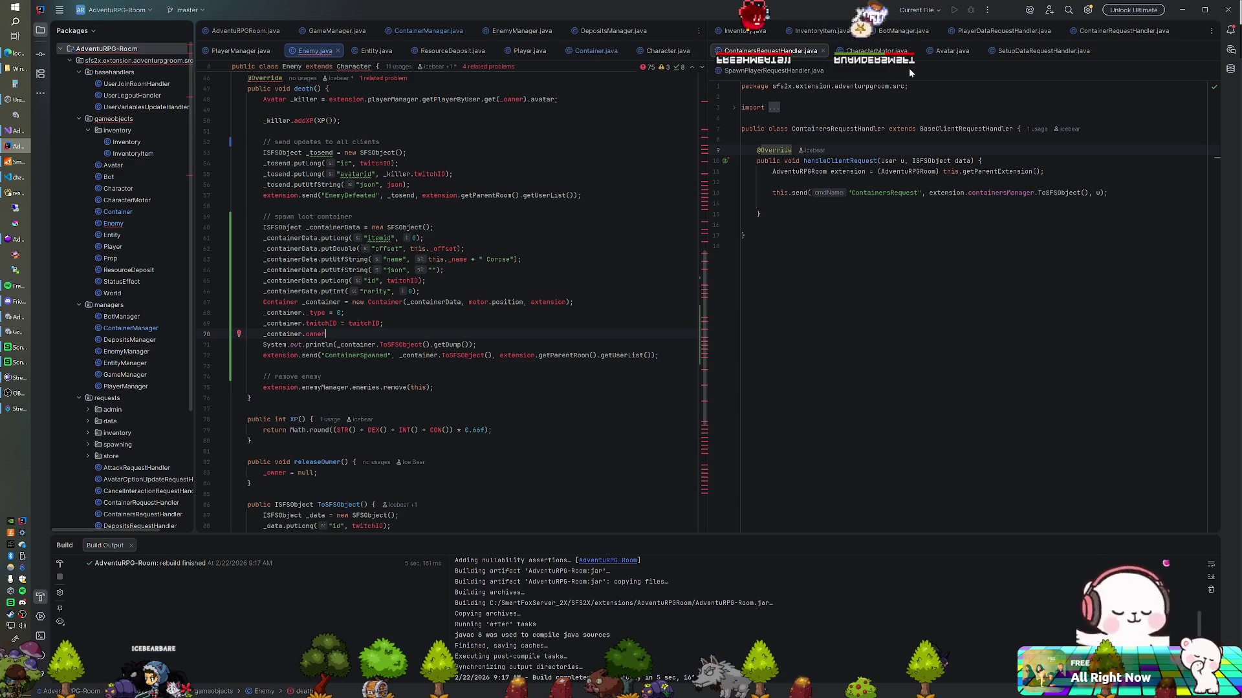
click(377, 51)
scroll(453, 291, down, 5)
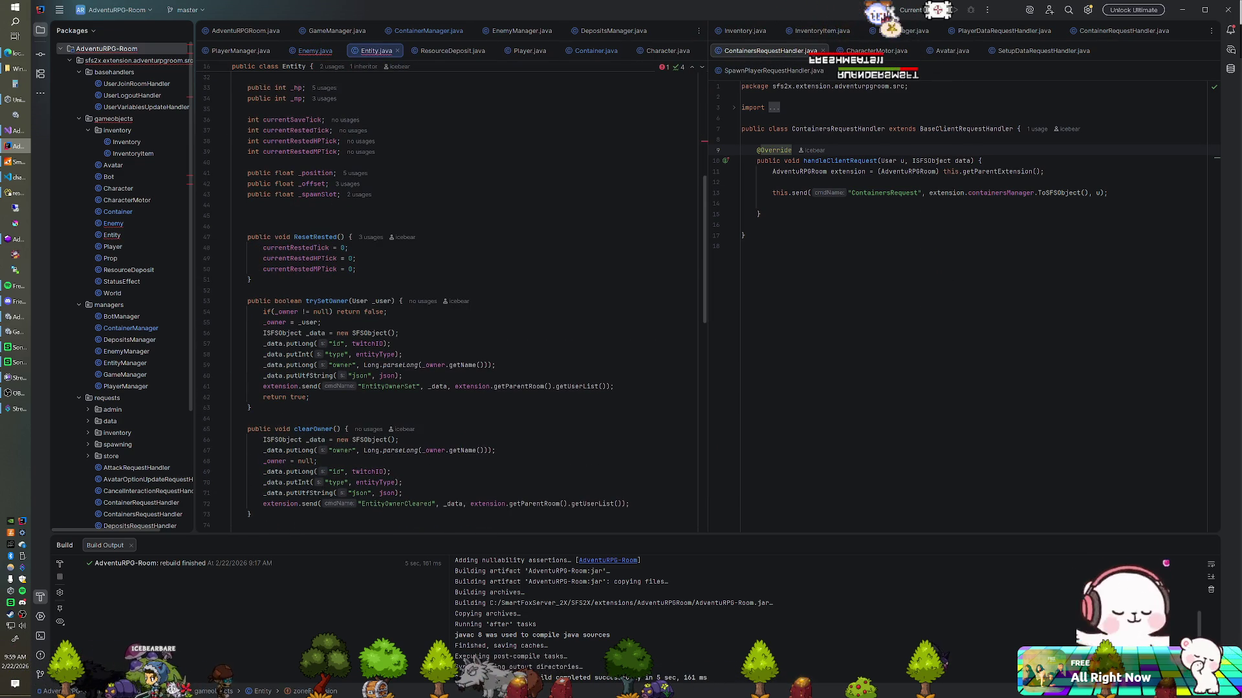
click(314, 52)
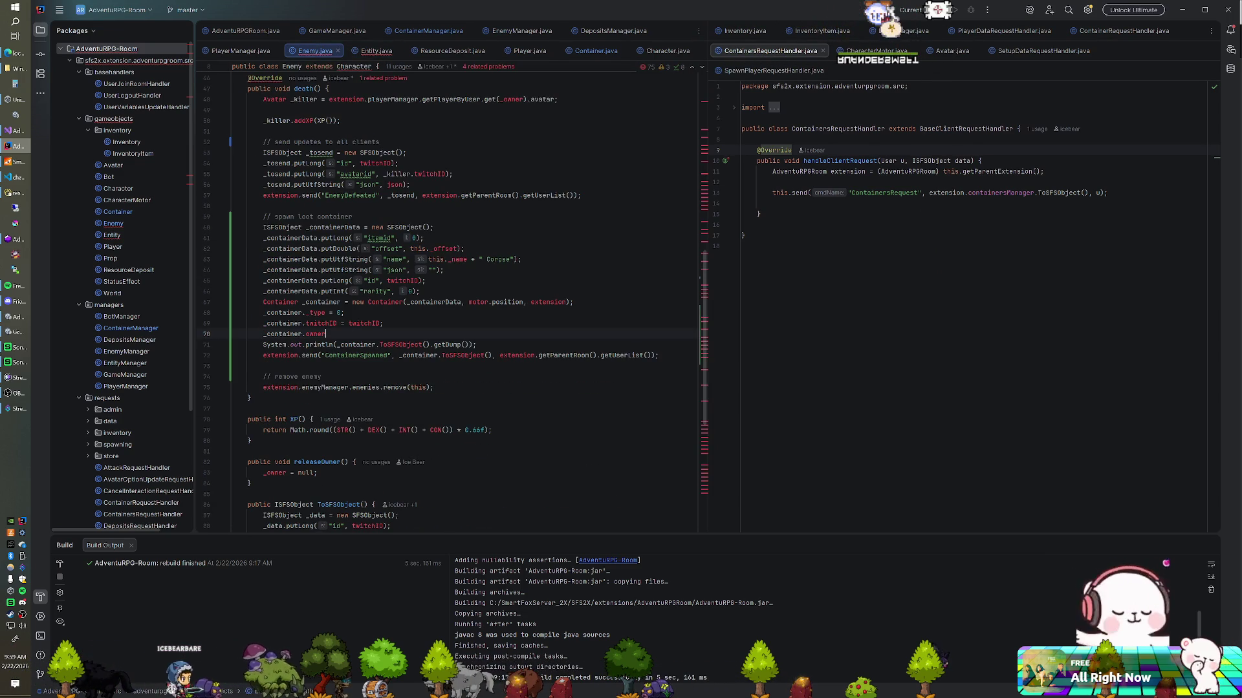
text(.trySetO)
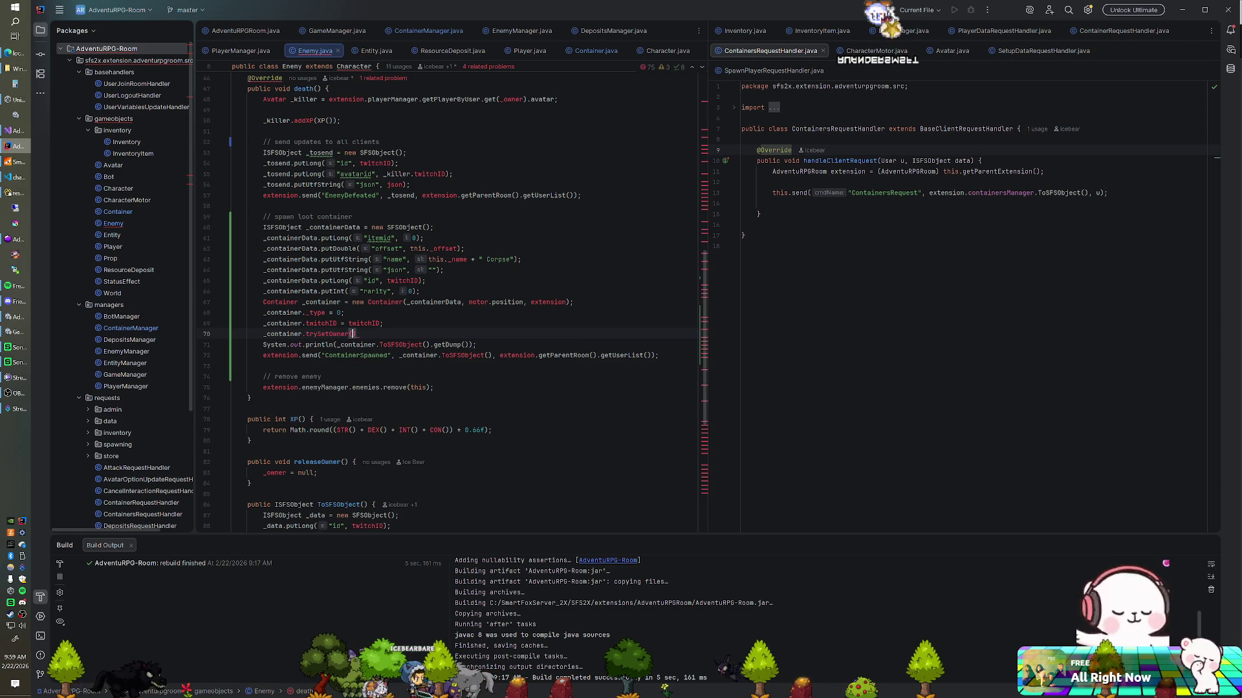
text(_killer.p)
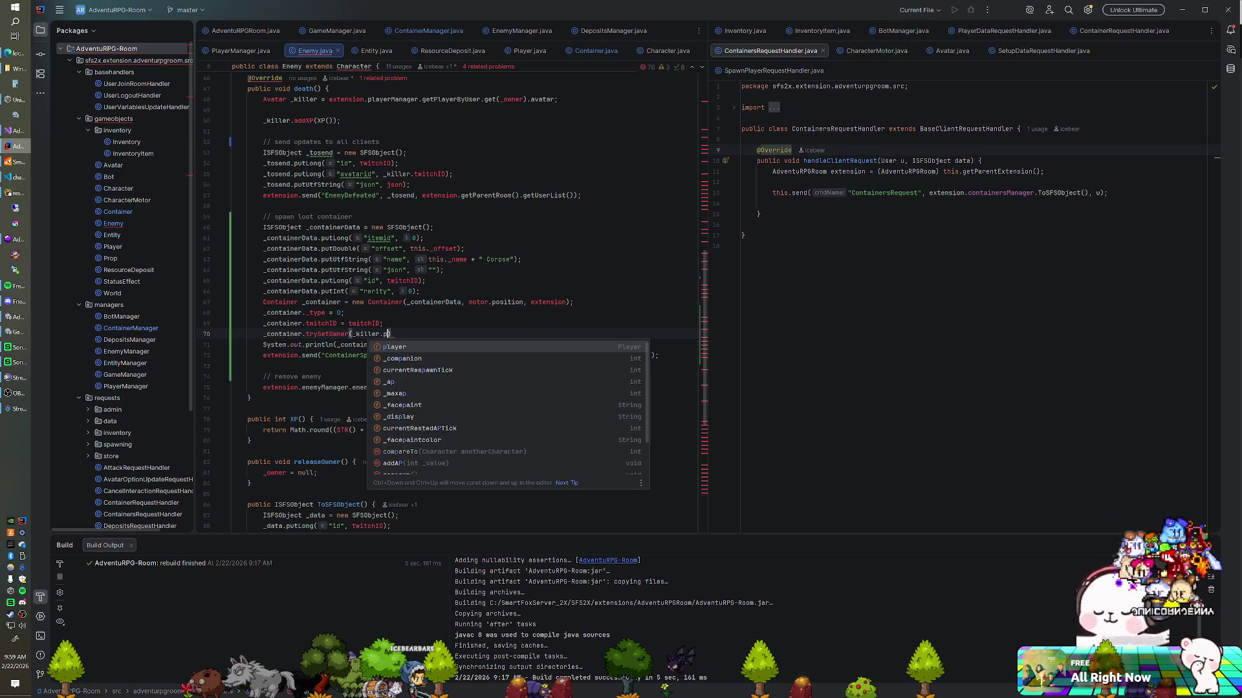
key(Return)
text(.user)
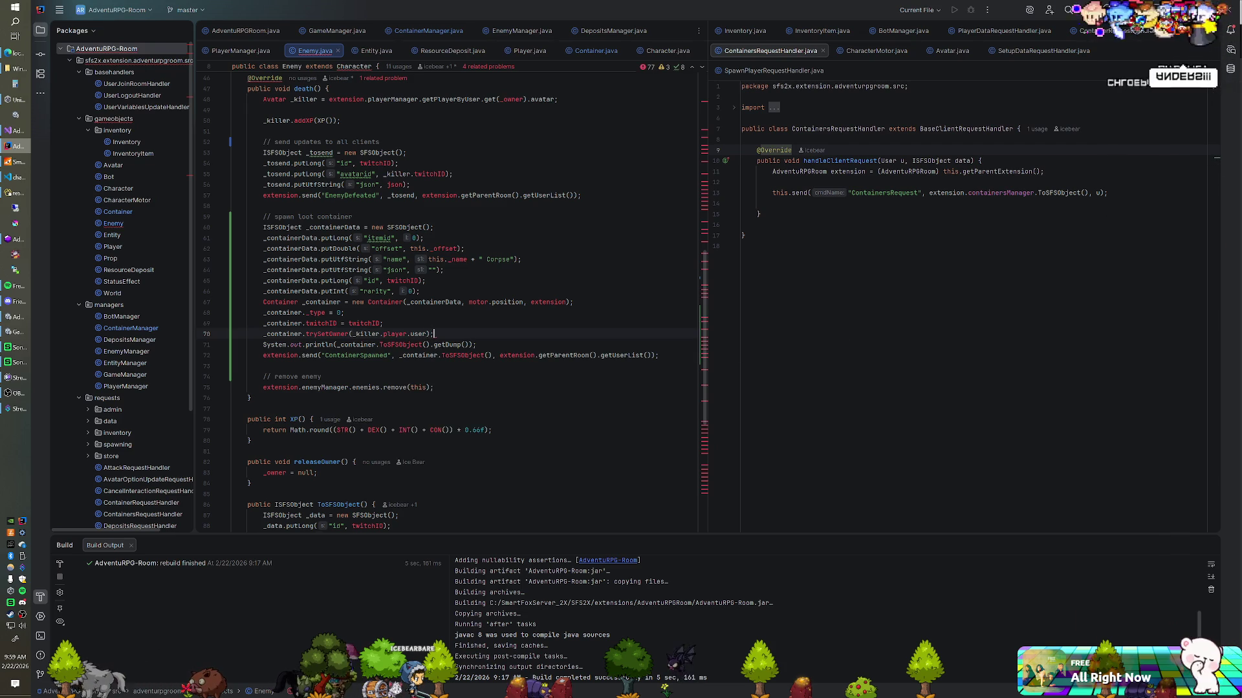
Step: Start a System.out.println(_container.) debug line and check Entity for the owner field
key(Return)
text(ystem.out)
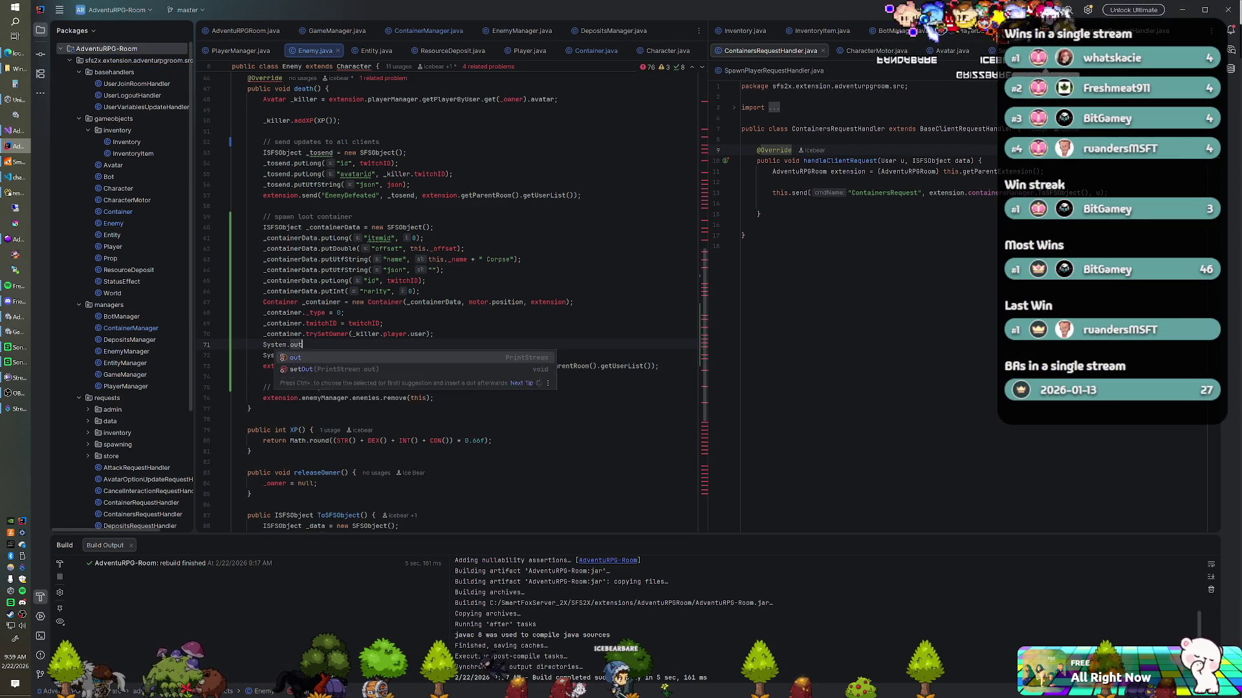
text(.println)
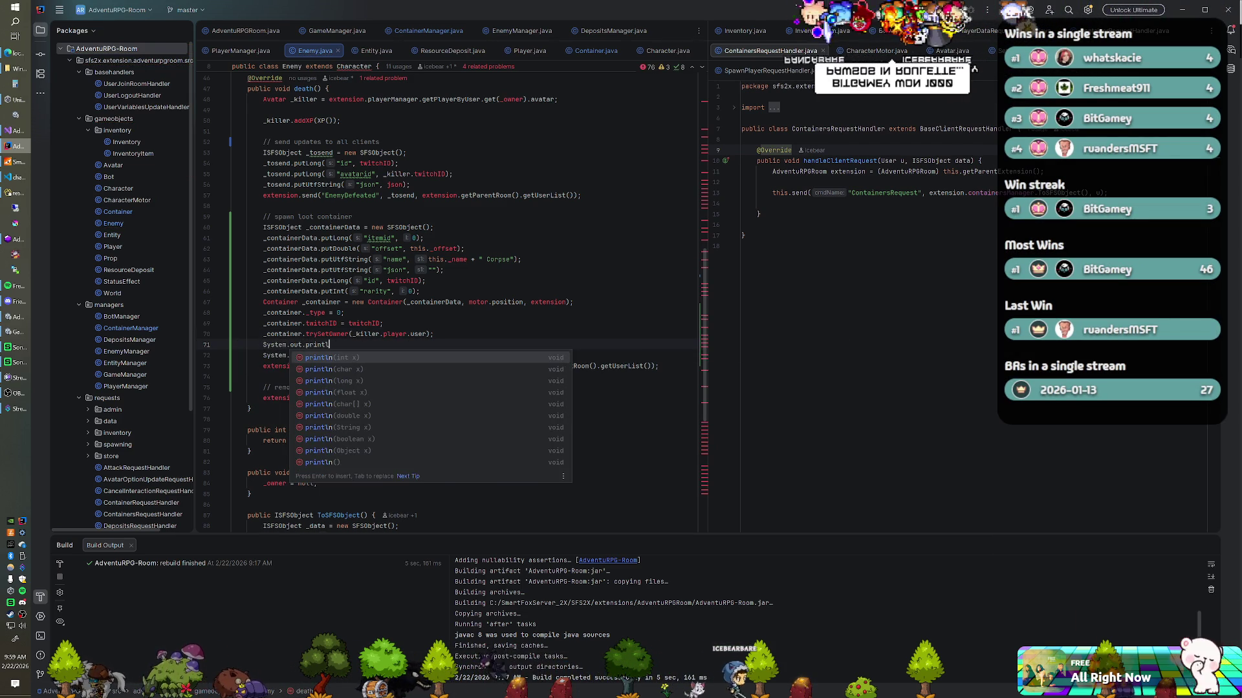
key(Return)
key(Return)
text(.)
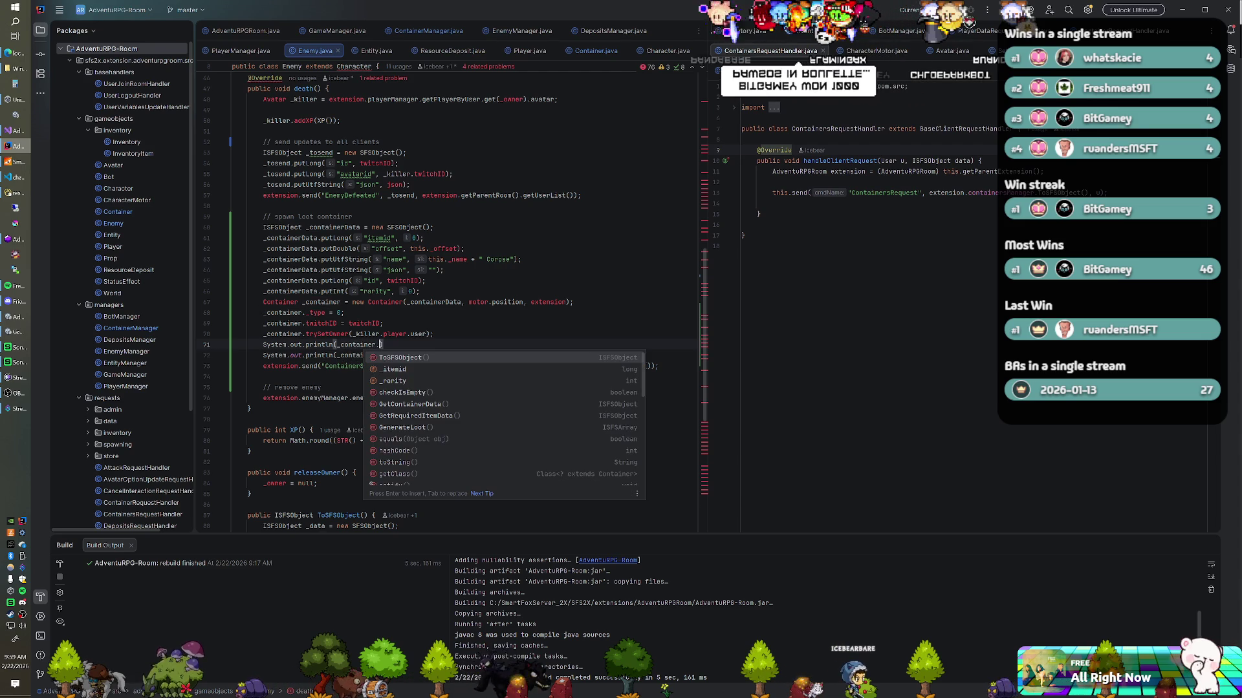
click(366, 52)
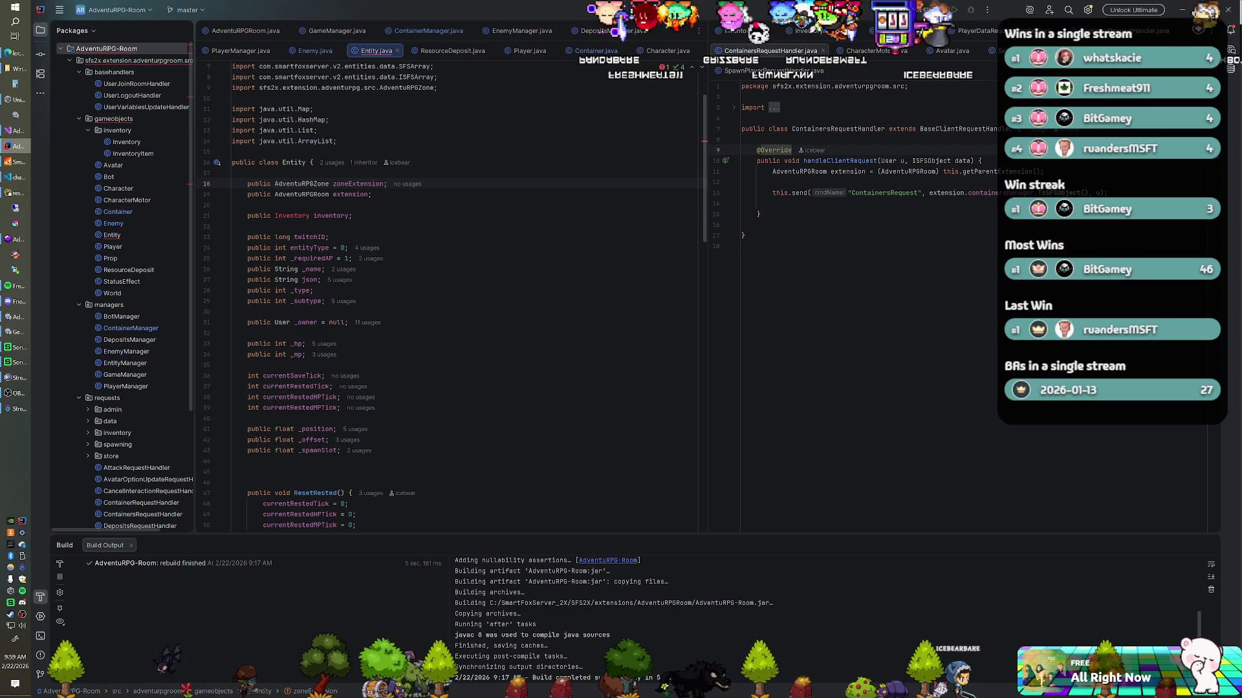
Step: Print _container._owner in Enemy.java's death() method, then rebuild the AdventuRPG-Room module
double_click(306, 322)
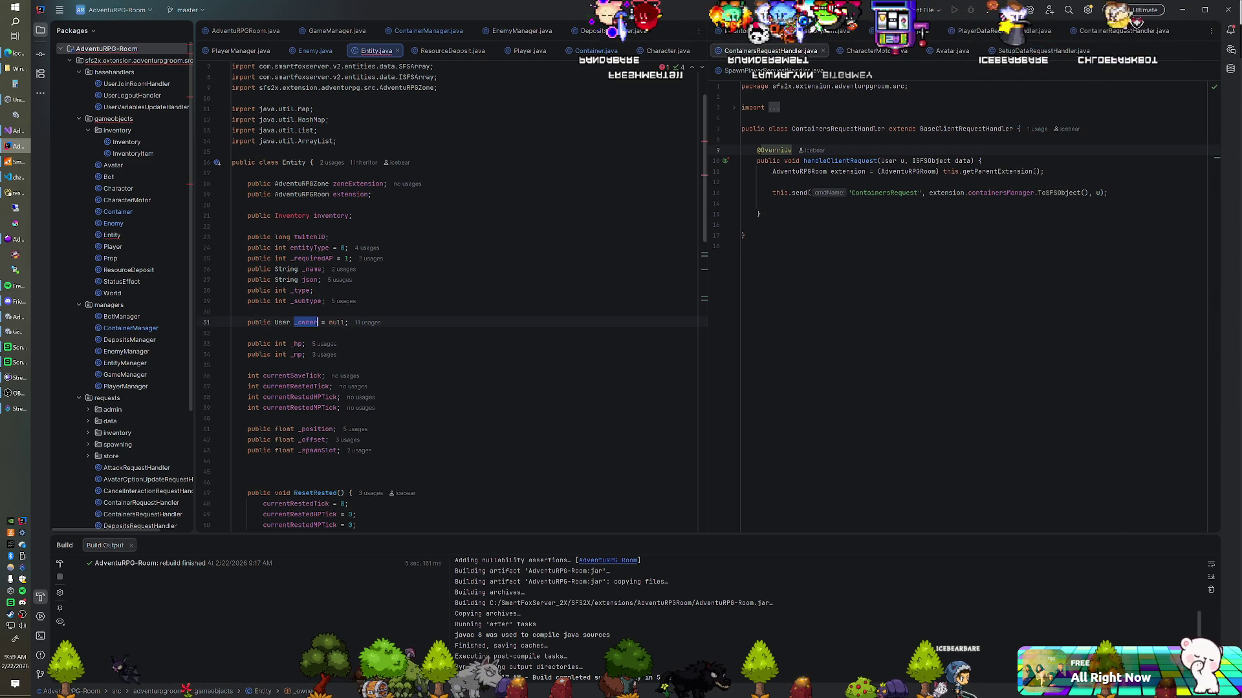
click(315, 51)
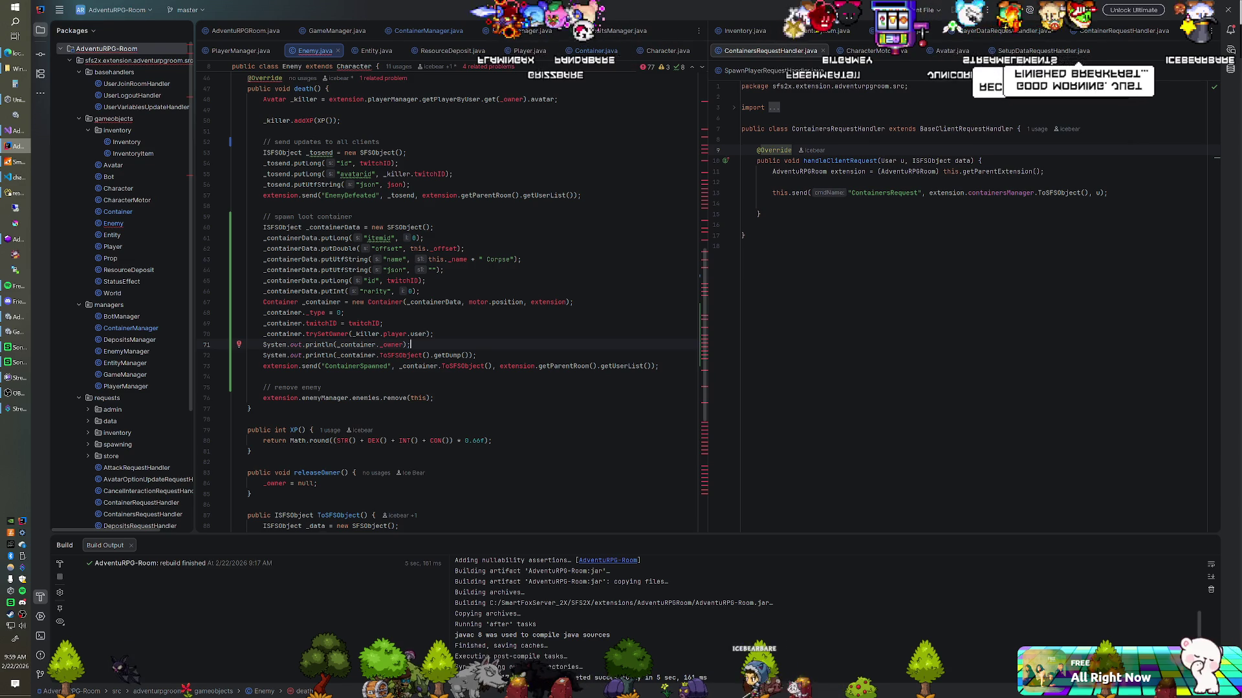
right_click(129, 48)
click(191, 296)
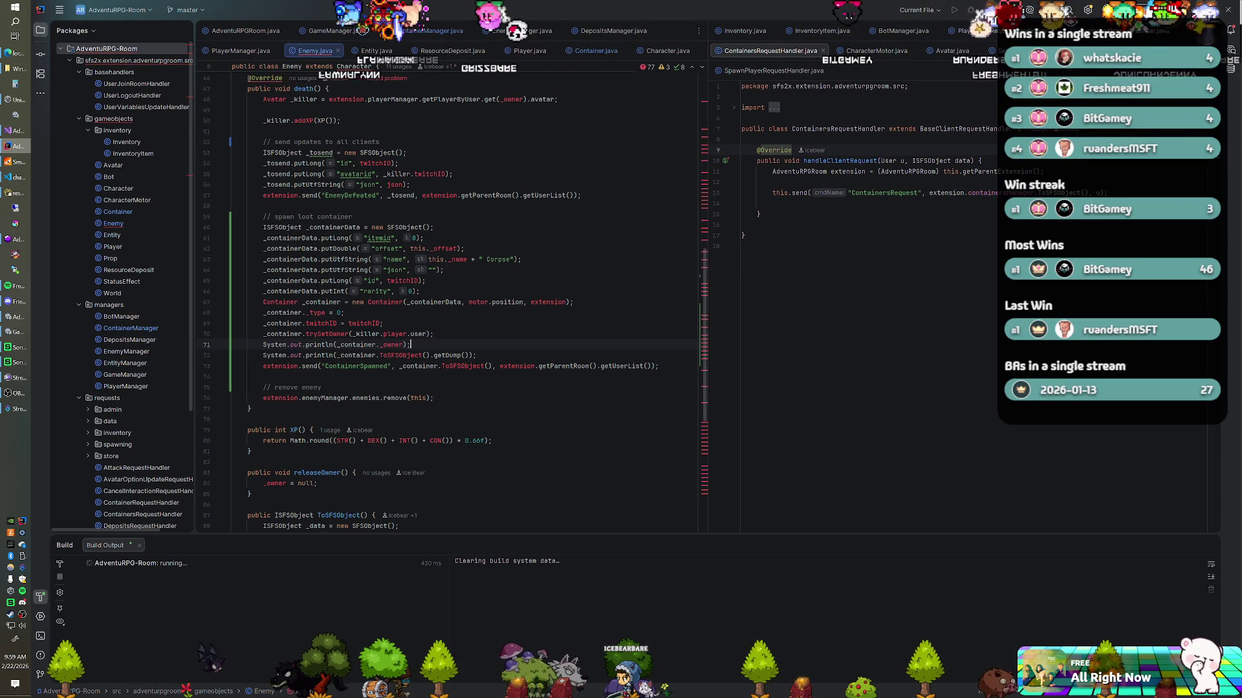
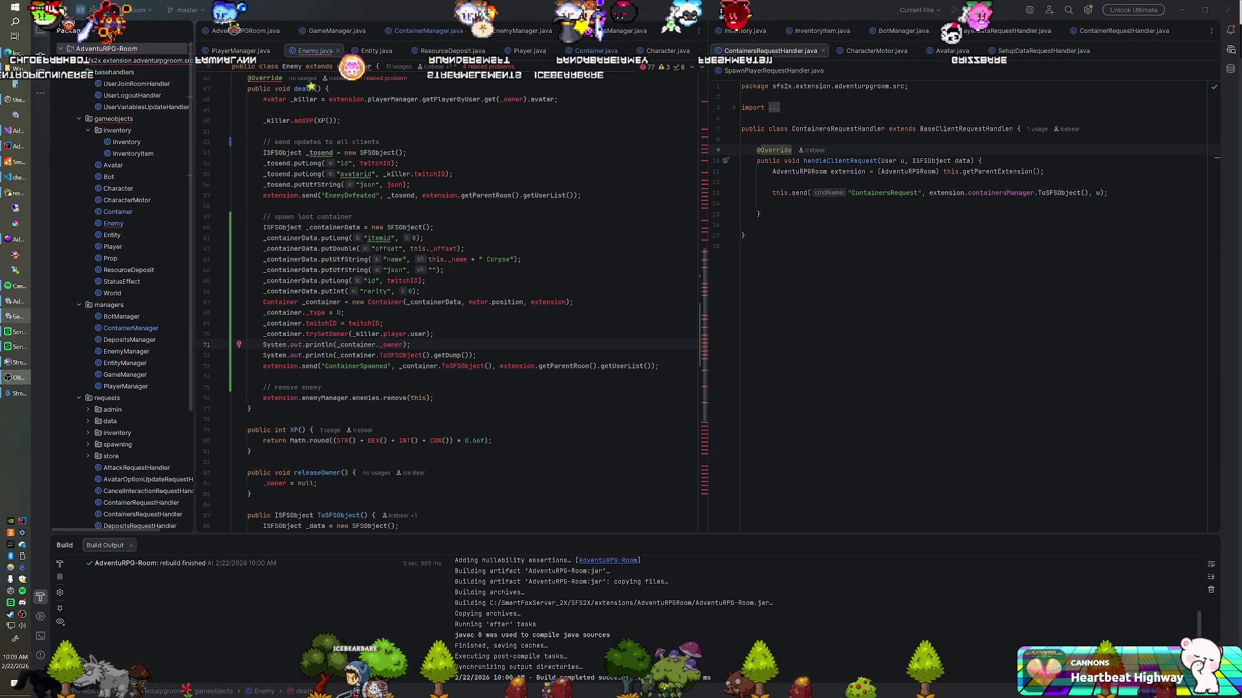
Step: Switch from IntelliJ to Unity to relaunch AdventuRPG to its login screen
key(alt+Tab)
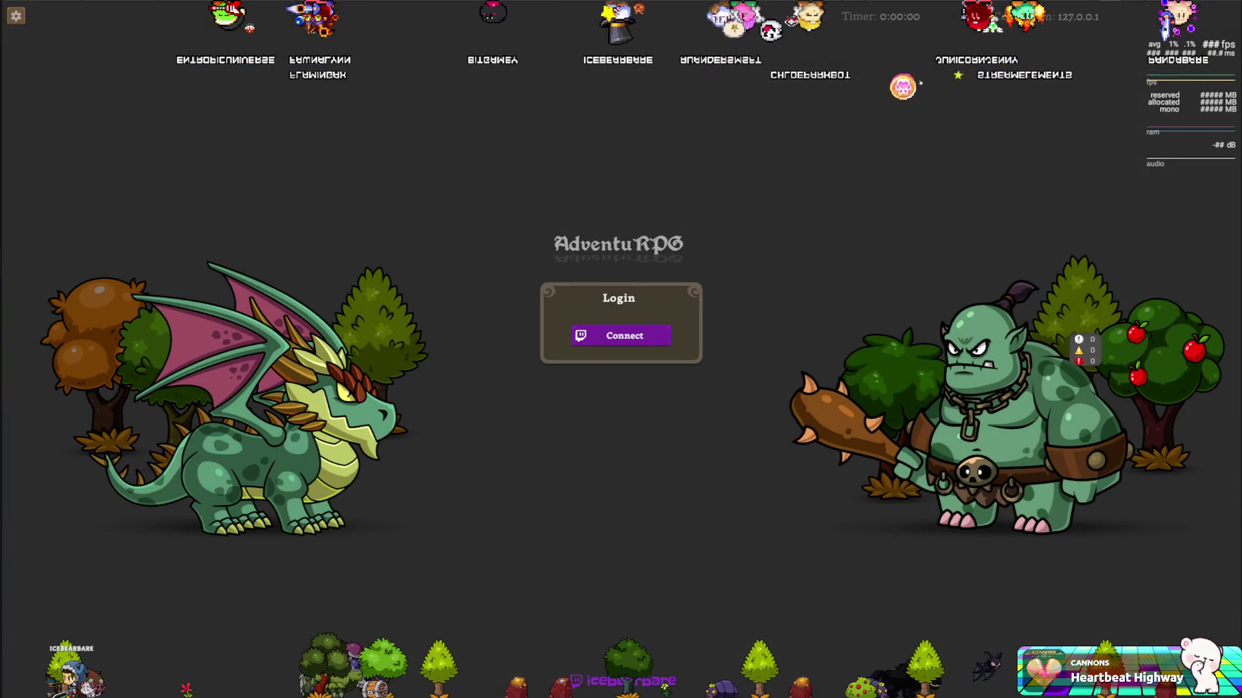
Step: Stop the running AdventuRPG game with Ctrl+P to return to the Unity editor
key(ctrl+p)
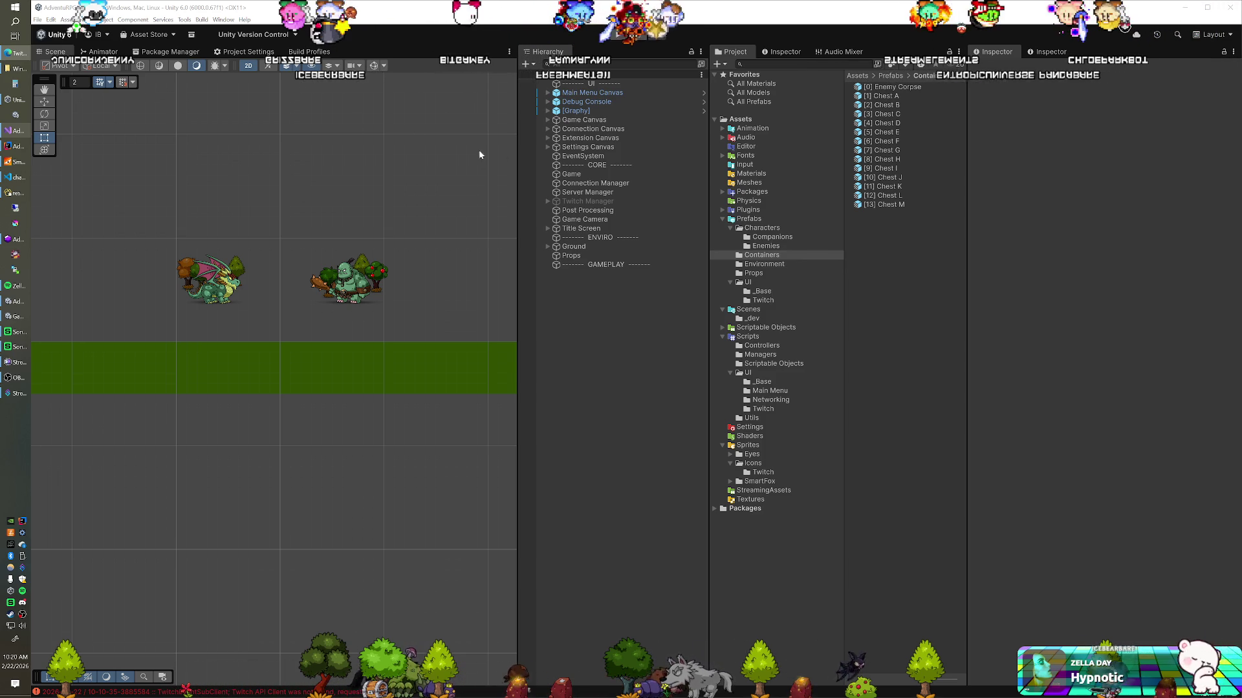
Step: Run the AdventuRPG game scene in Play mode, then stop it again
click(619, 34)
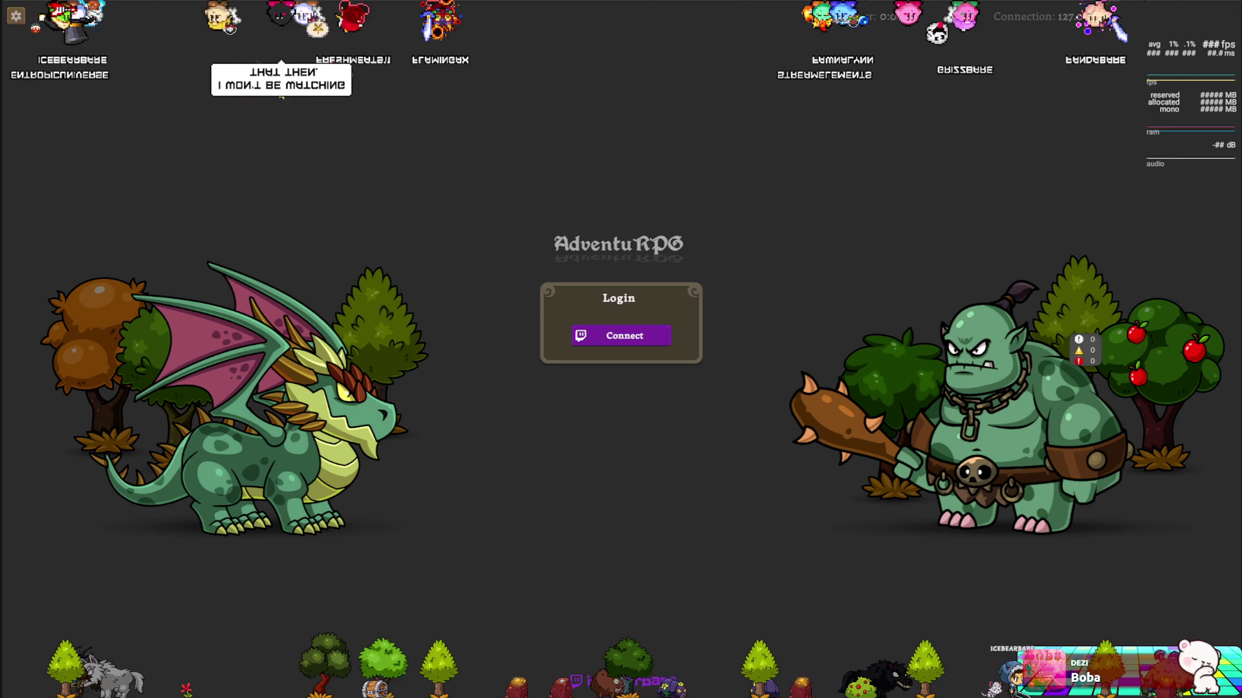
key(ctrl+p)
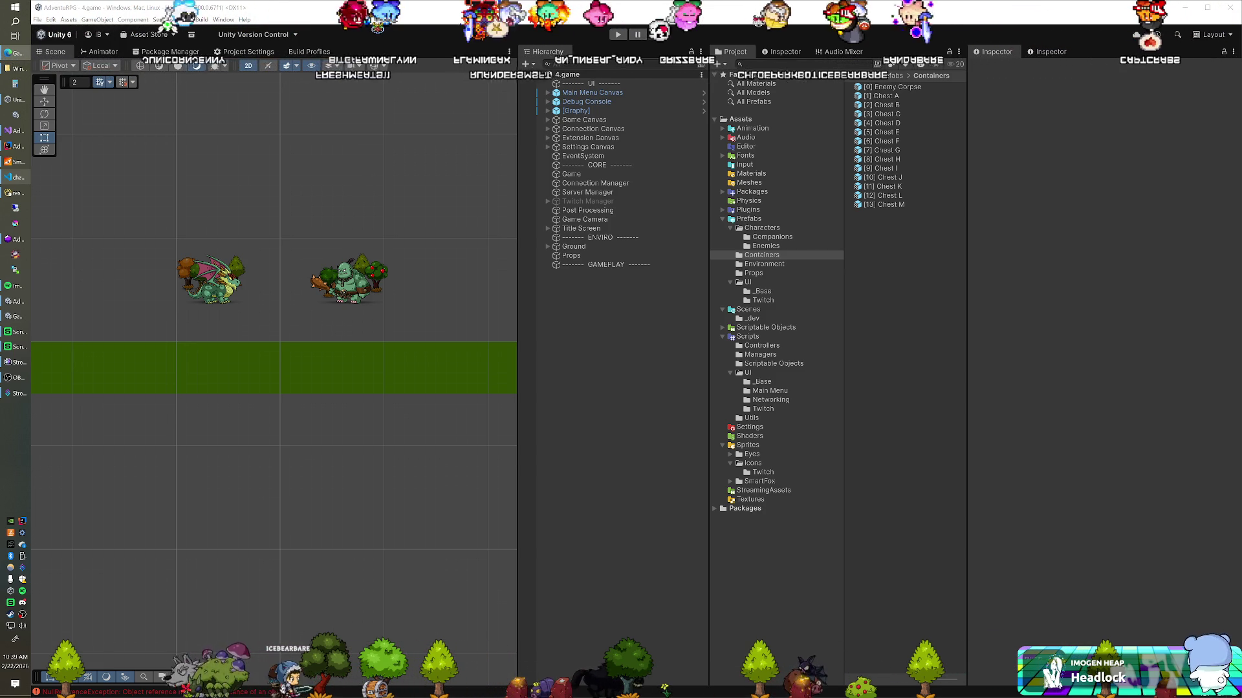
Step: Switch from Unity to the browser showing PixelPlush's Games for Twitch page
key(alt+Tab)
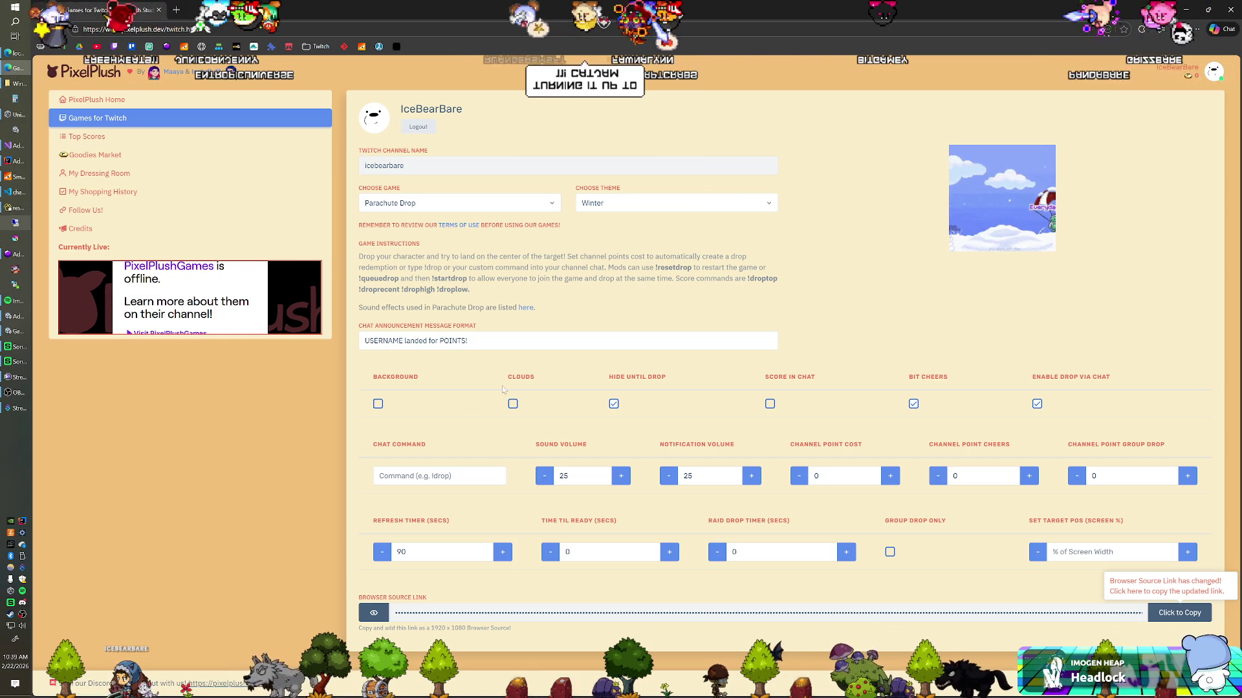
Step: Read the Parachute Drop option help texts and tick the Score In Chat checkbox
mouse_move(395, 377)
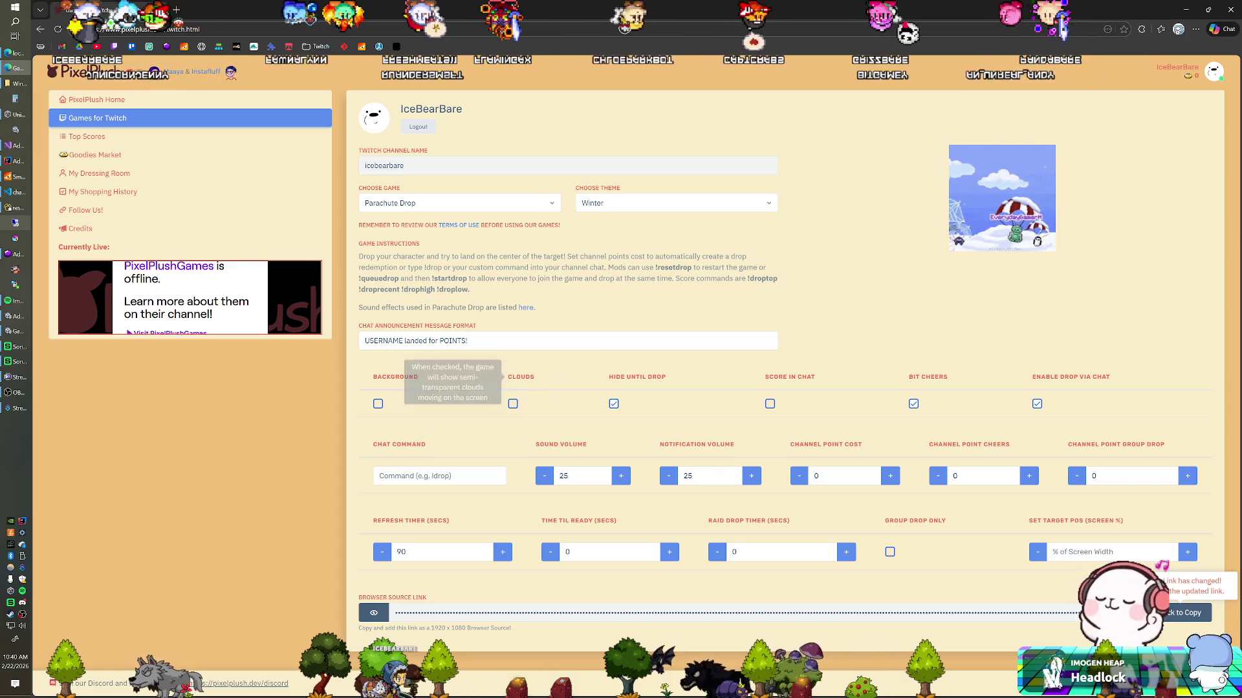
mouse_move(606, 376)
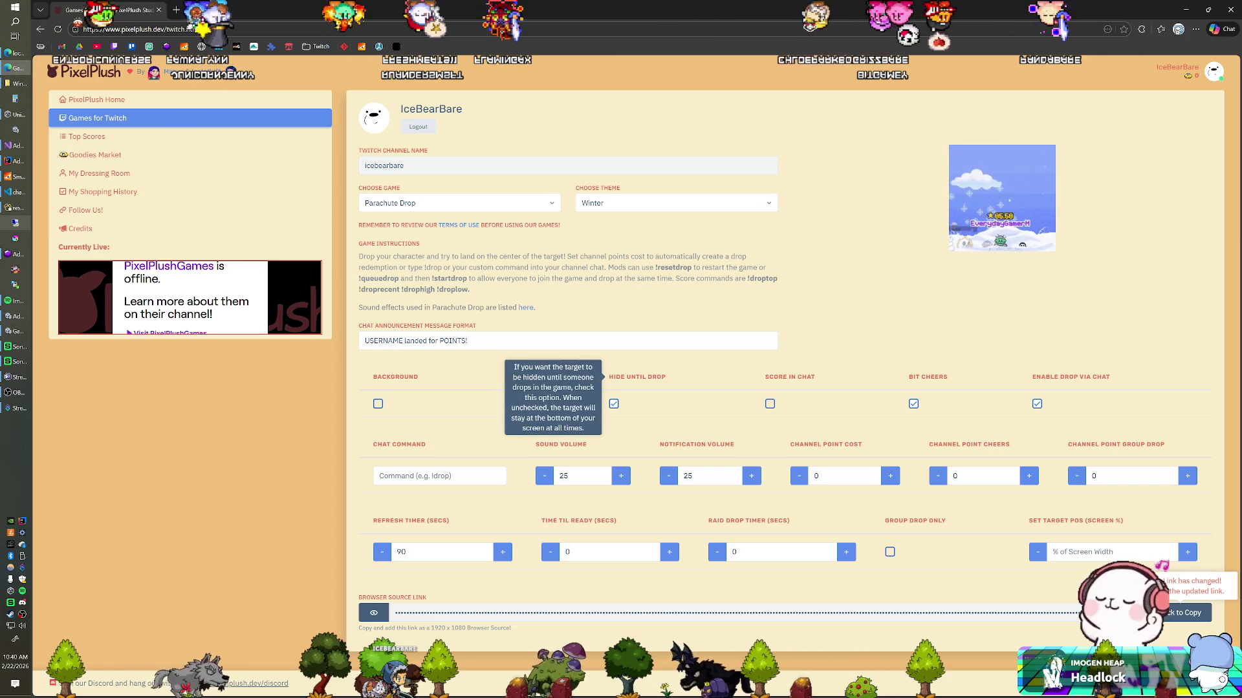
mouse_move(789, 377)
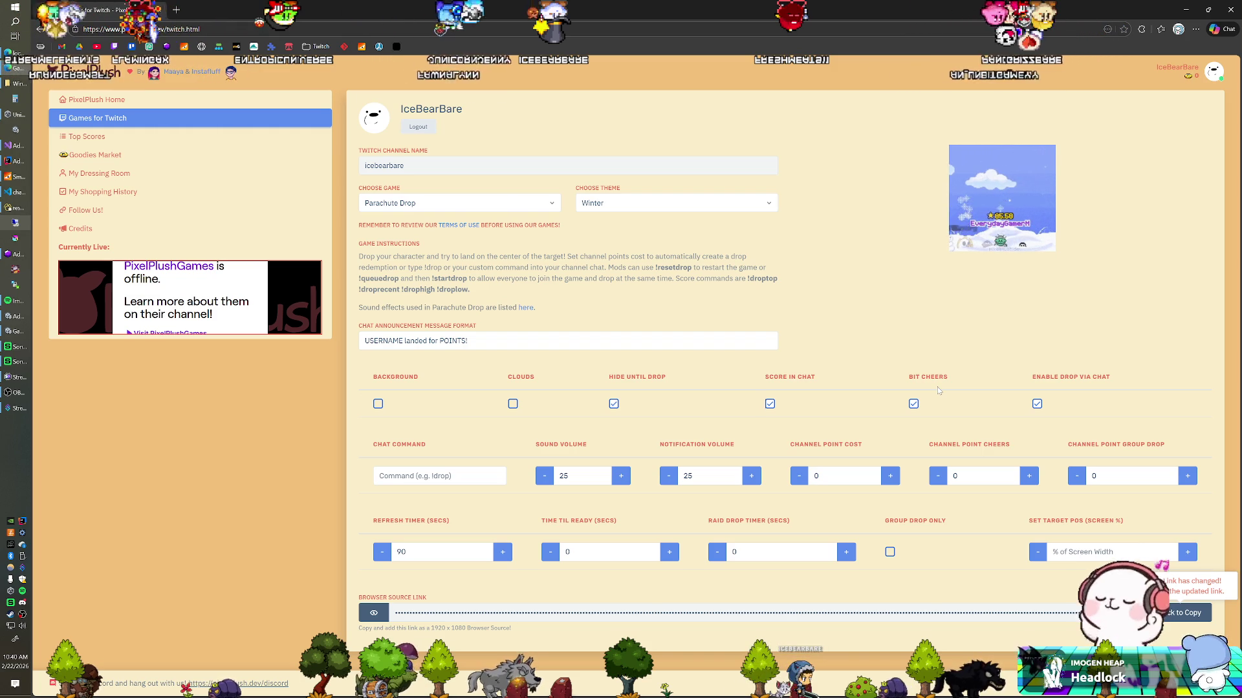
mouse_move(928, 379)
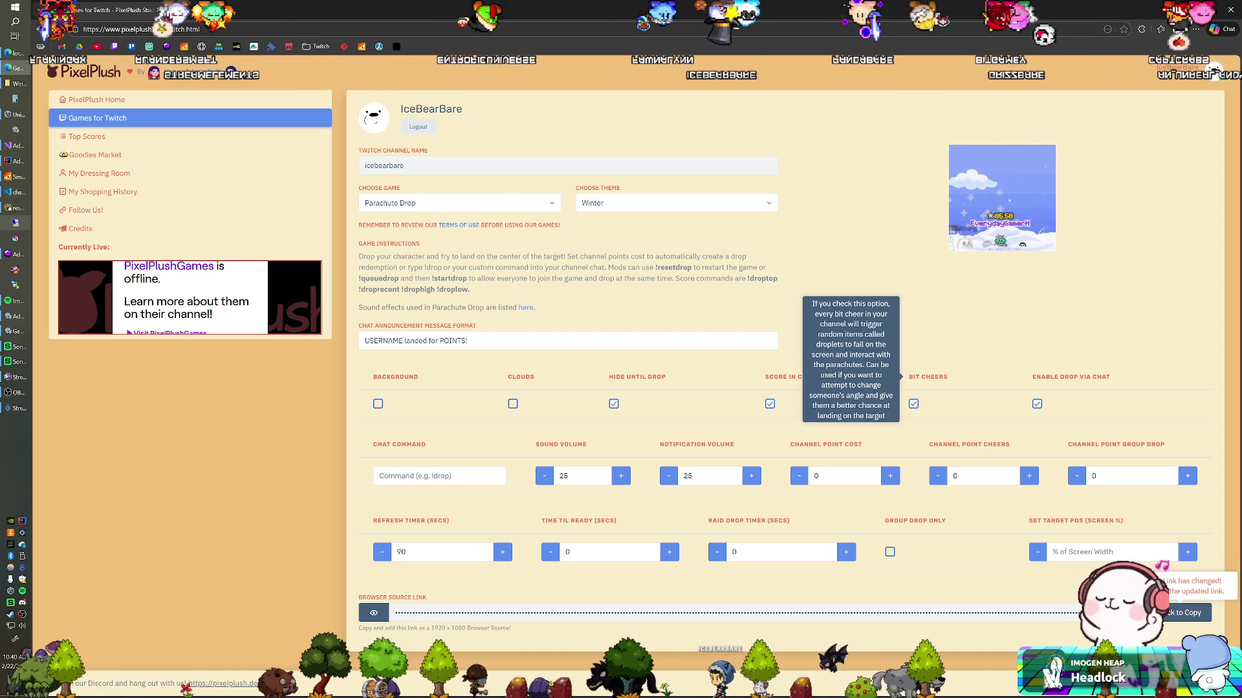
click(913, 404)
text(!drop)
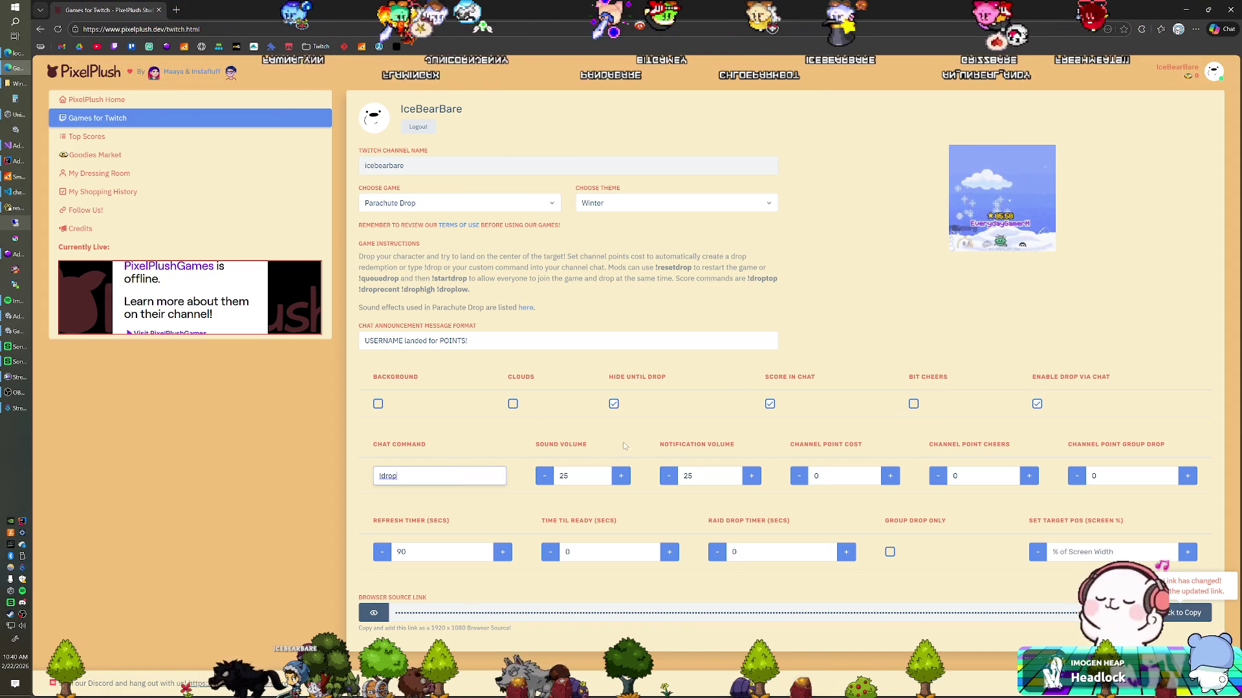
Step: Set both the sound volume and notification volume to 0
click(566, 476)
text(0)
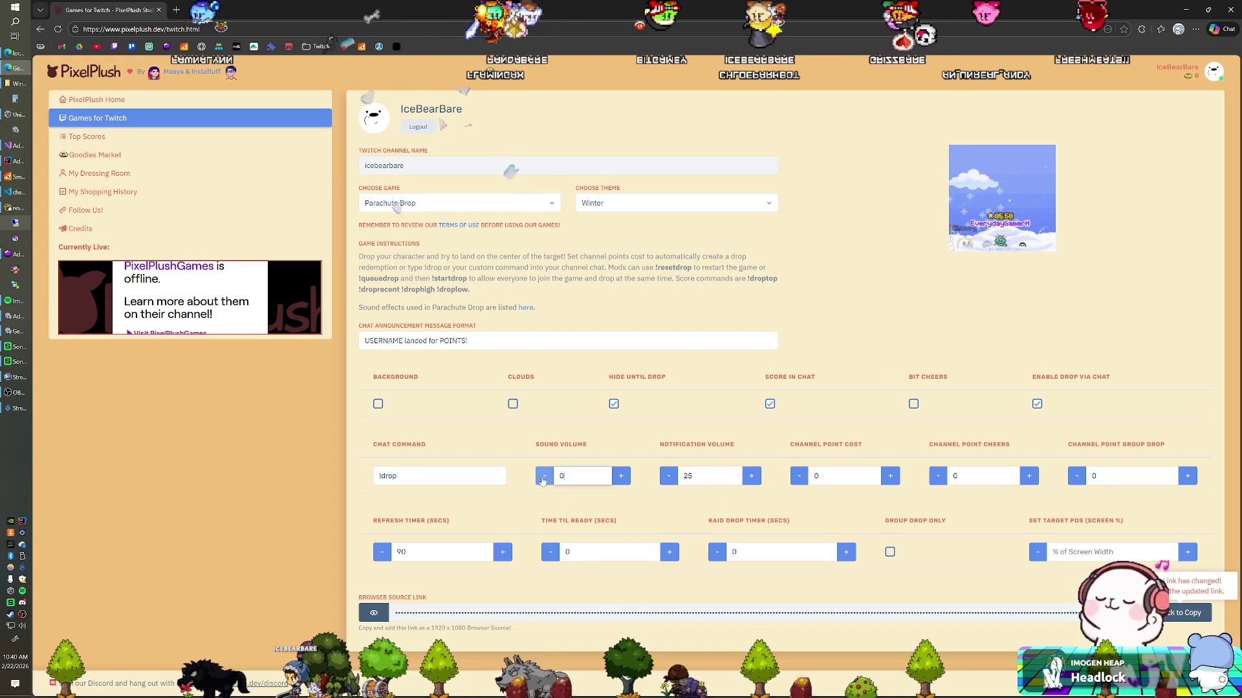
click(702, 476)
text(0)
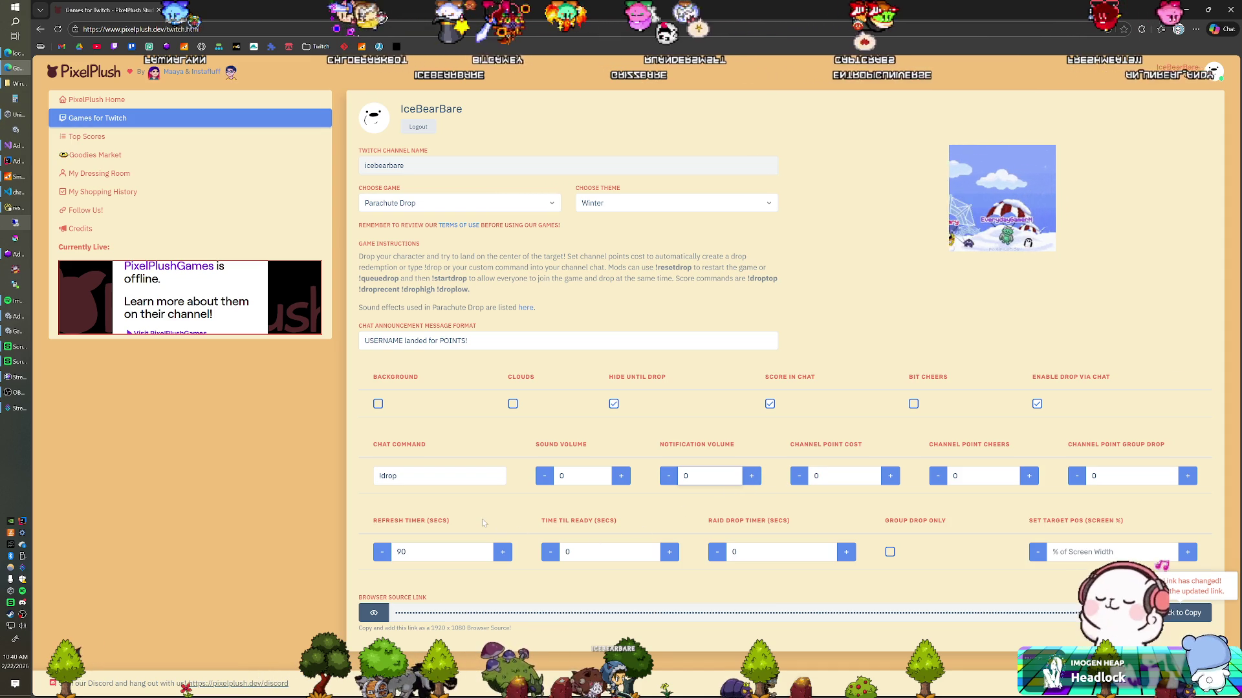
Step: Copy the Parachute Drop browser source link and switch to the stream's overlay scene
mouse_move(415, 521)
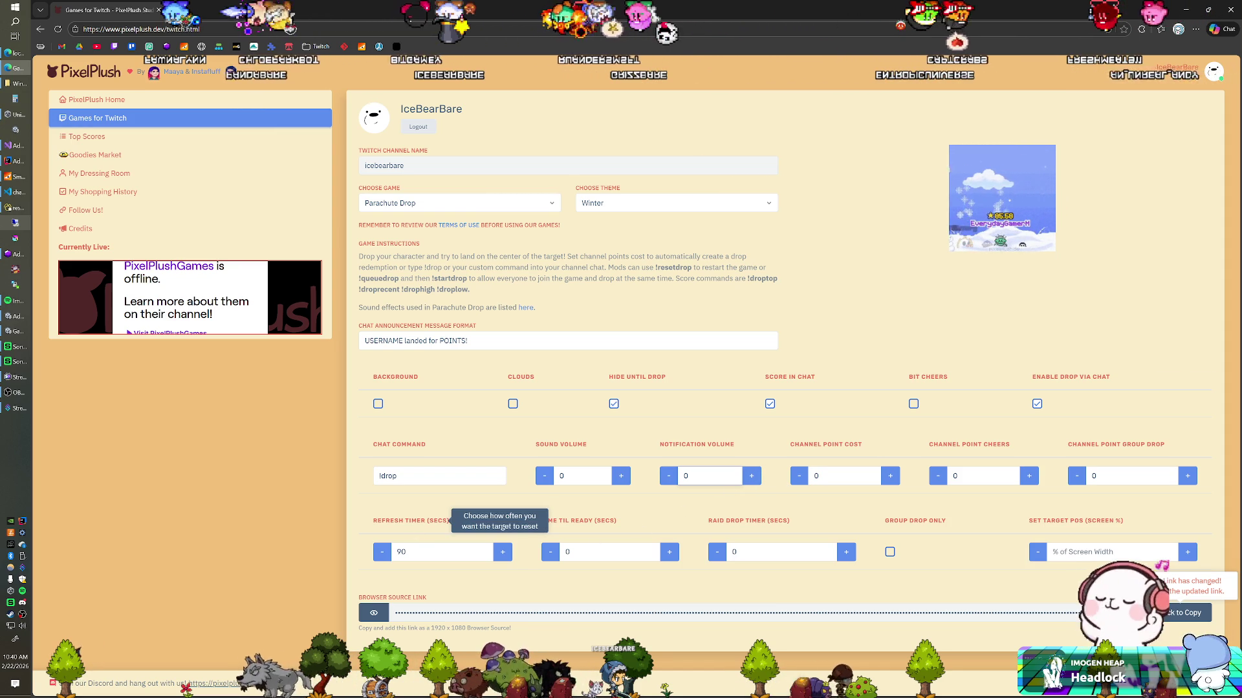
mouse_move(579, 521)
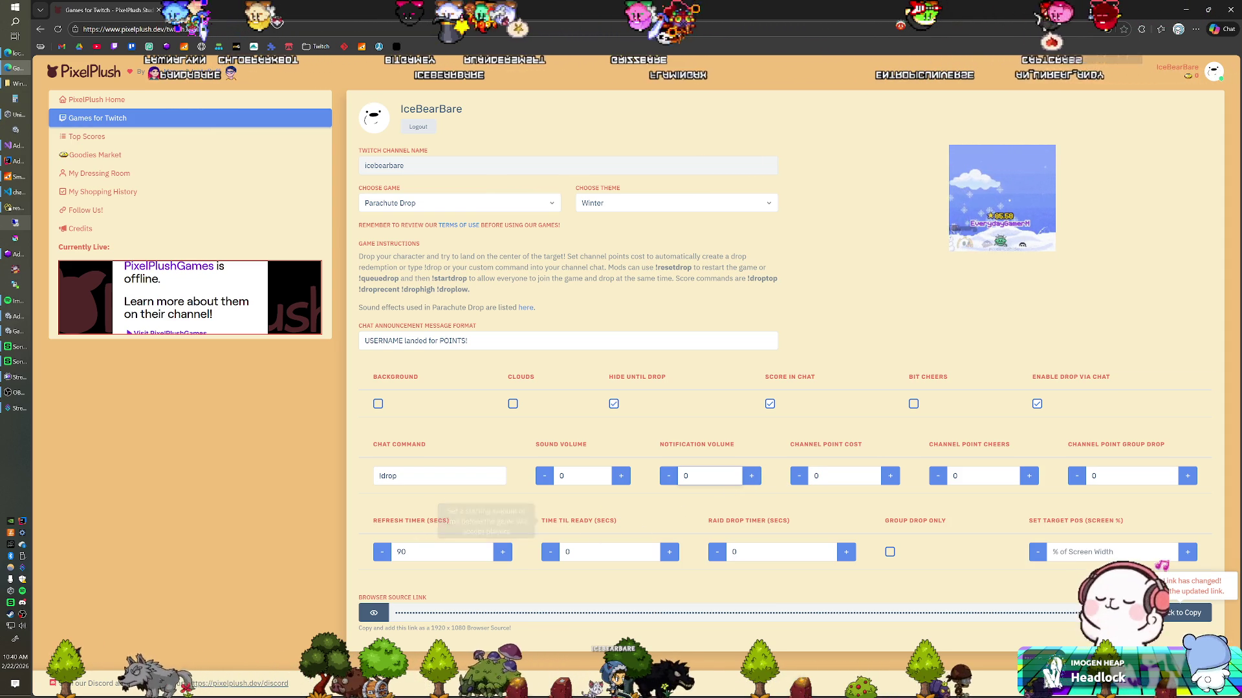
mouse_move(747, 521)
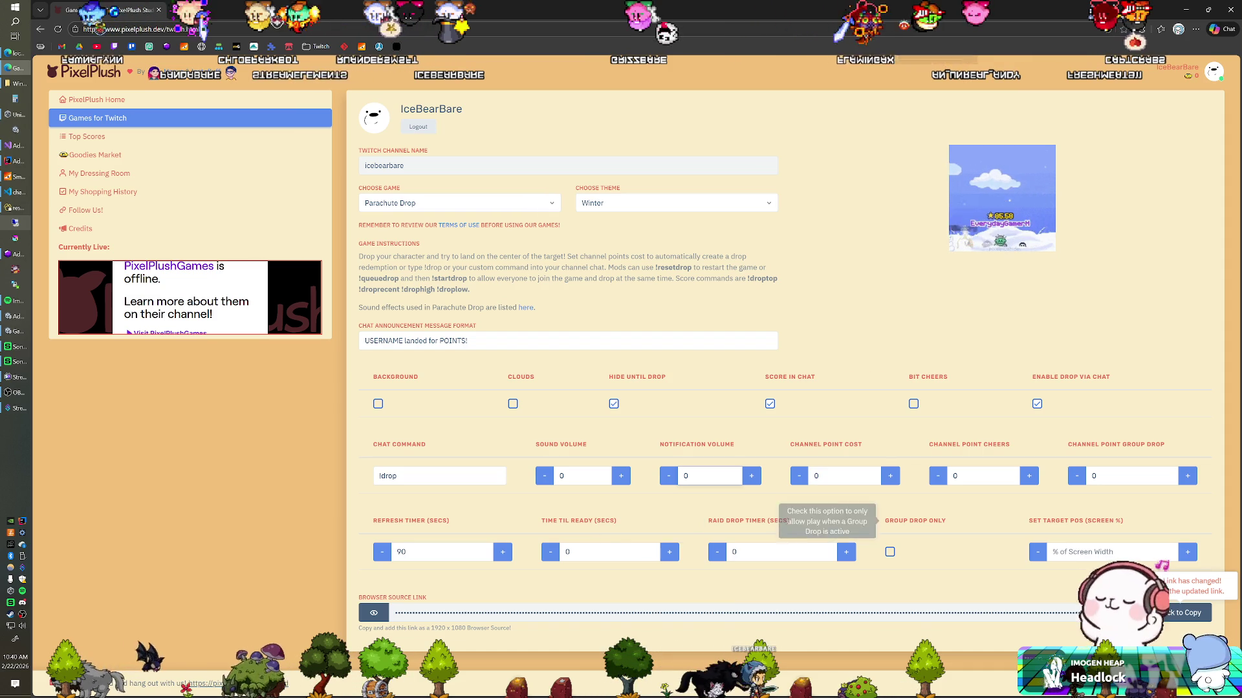
mouse_move(1076, 521)
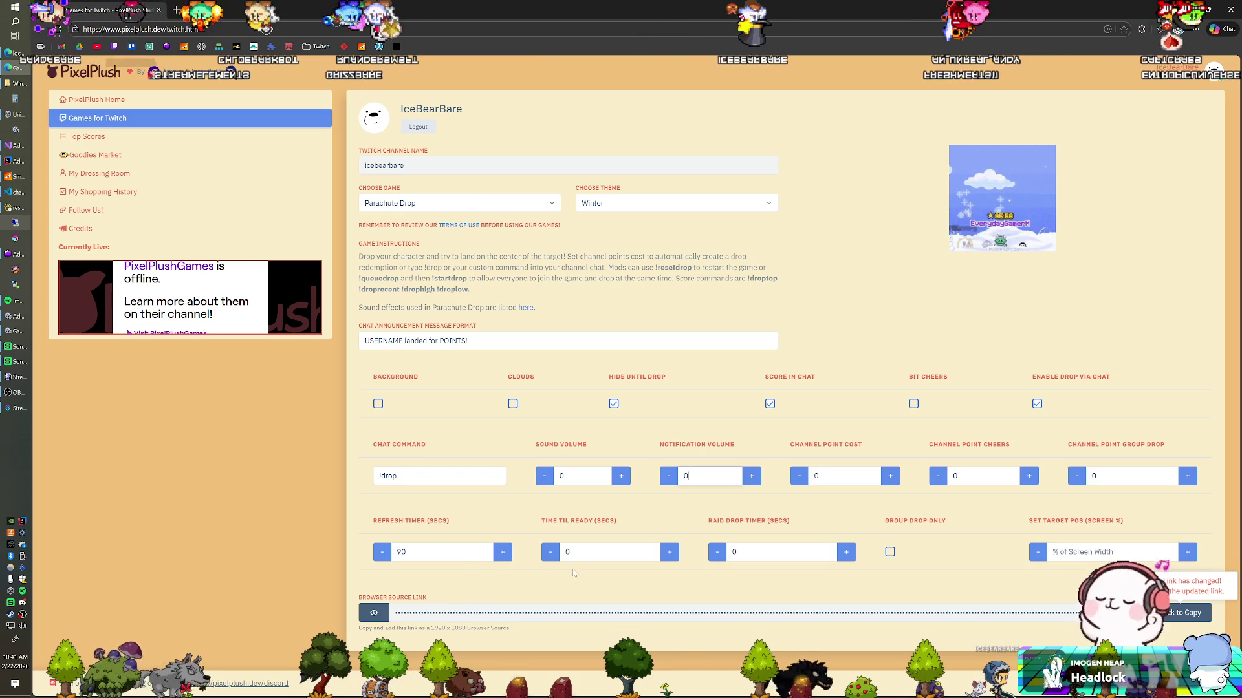
click(1187, 612)
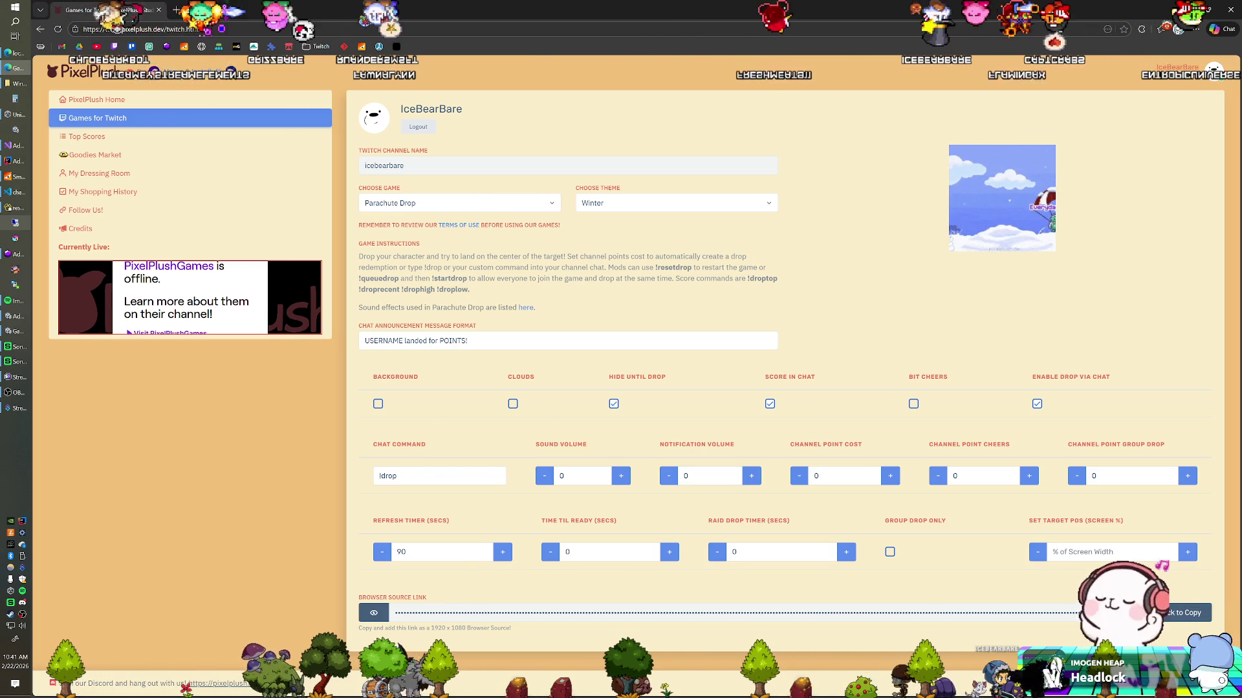
key(super+shift+s)
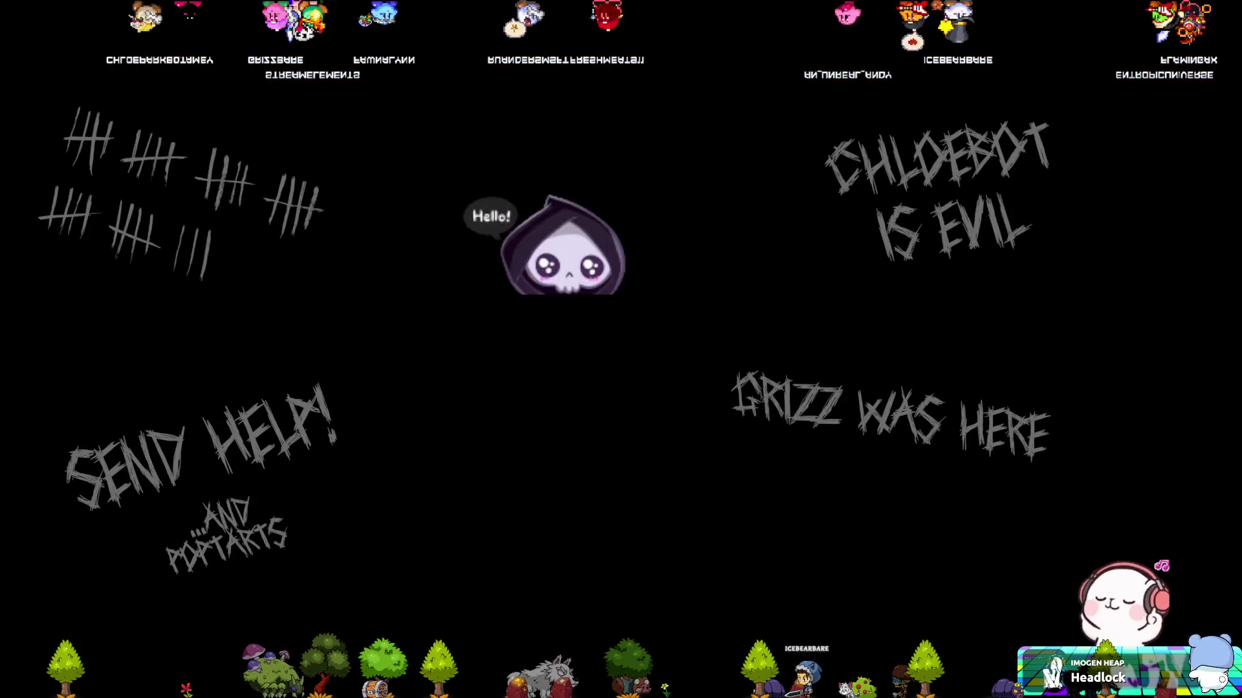